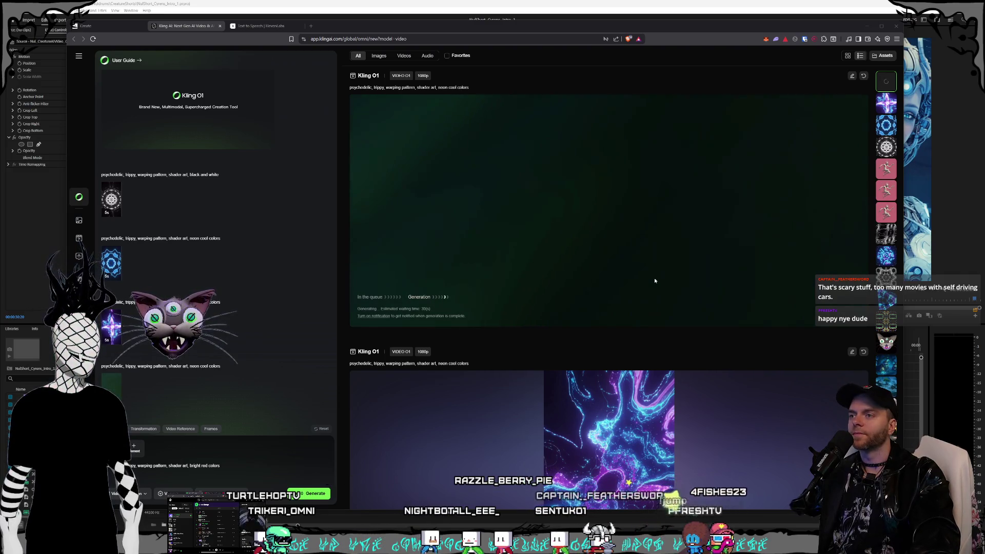
Scroll the Kling O1 feed until the newest neon cool-colours psychedelic clip plays at the top.
scroll(655, 280, "down", 2)
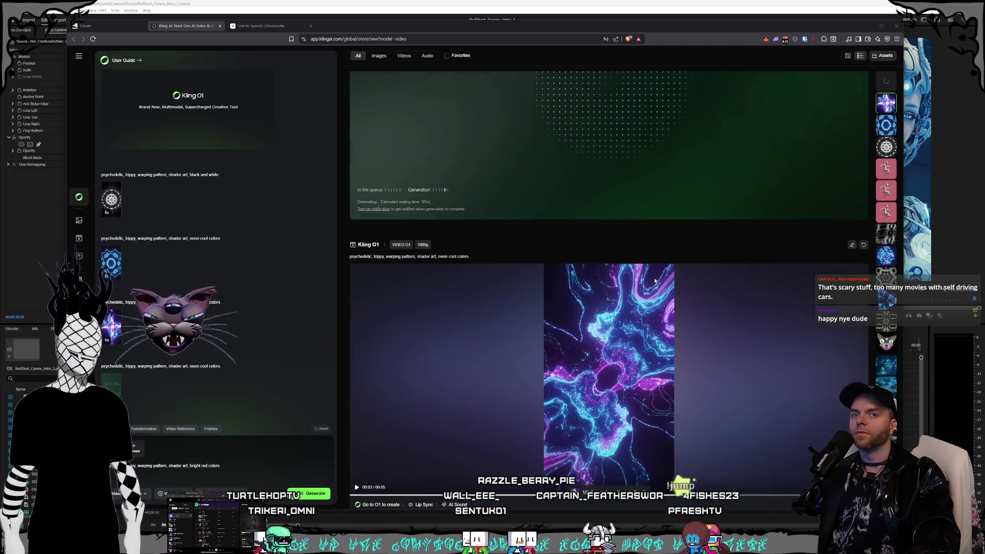
scroll(655, 280, "down", 2)
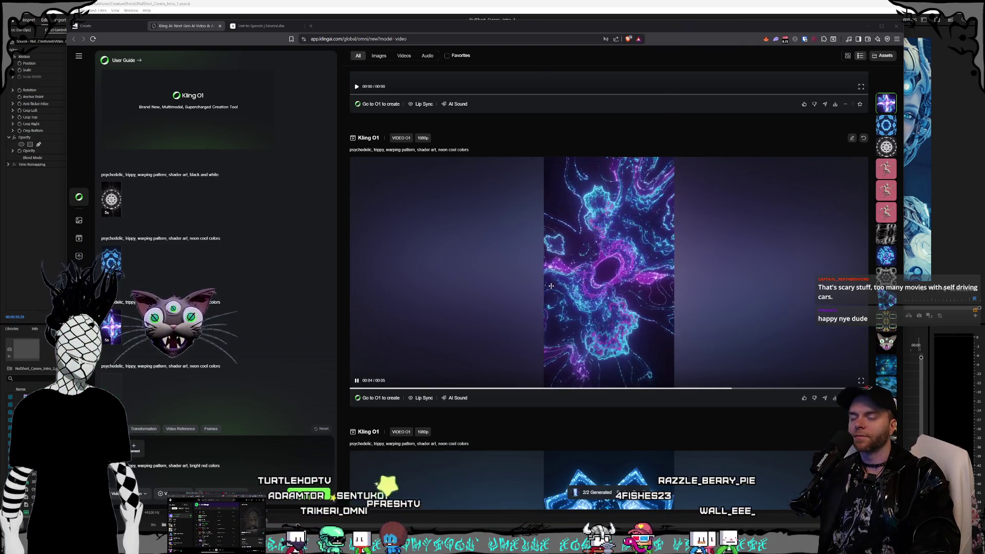
scroll(590, 277, "up", 5)
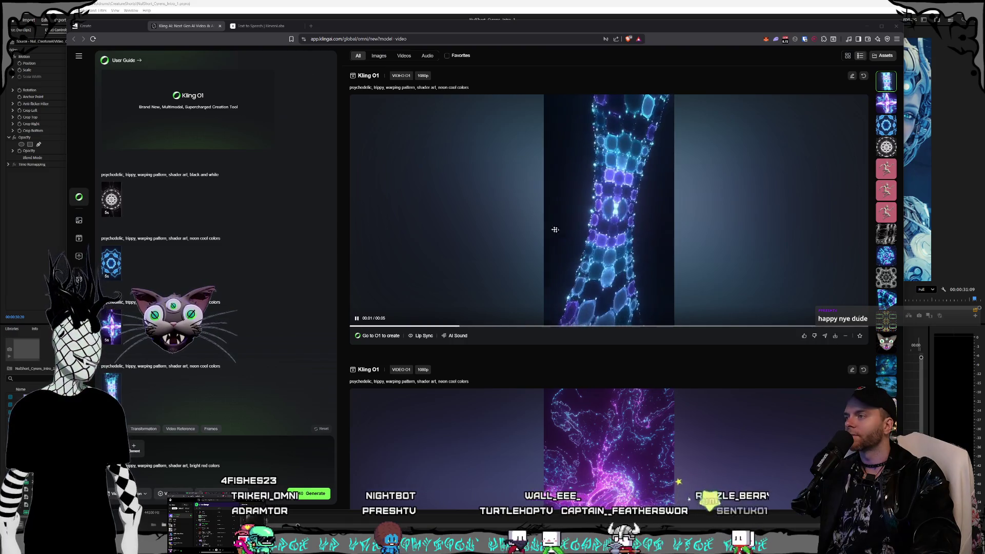
Pause the playing clip and queue a new 'bright red colors' psychedelic shader-art generation.
left_click(435, 235)
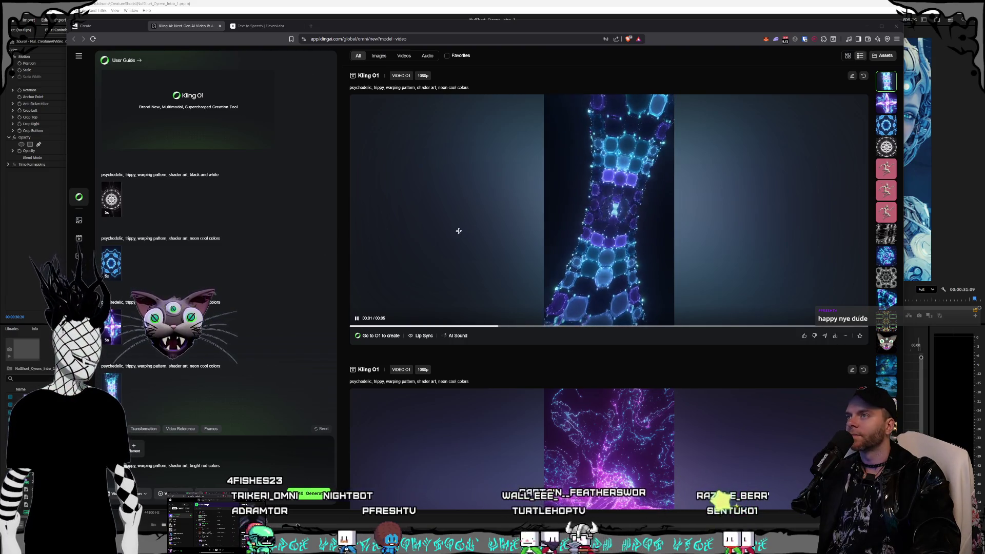
left_click(311, 494)
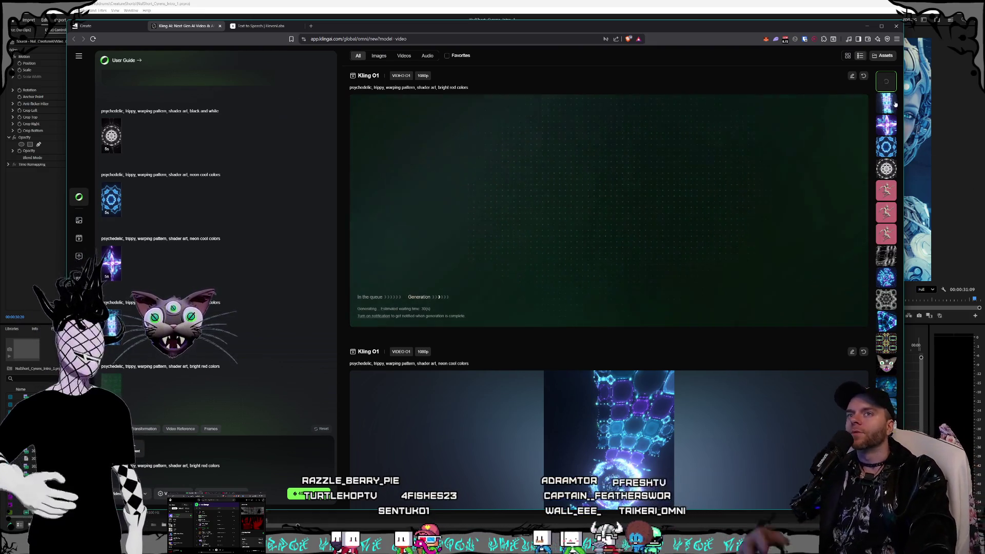
Scroll down through earlier Kling O1 clips and back up until the bright red clip plays.
scroll(642, 204, "down", 5)
scroll(642, 204, "down", 5)
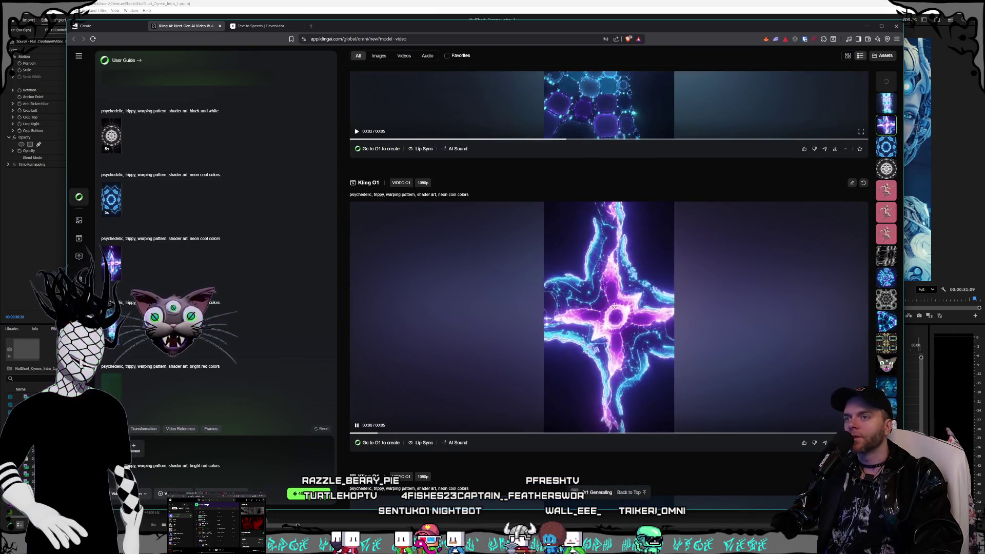
scroll(667, 328, "down", 1)
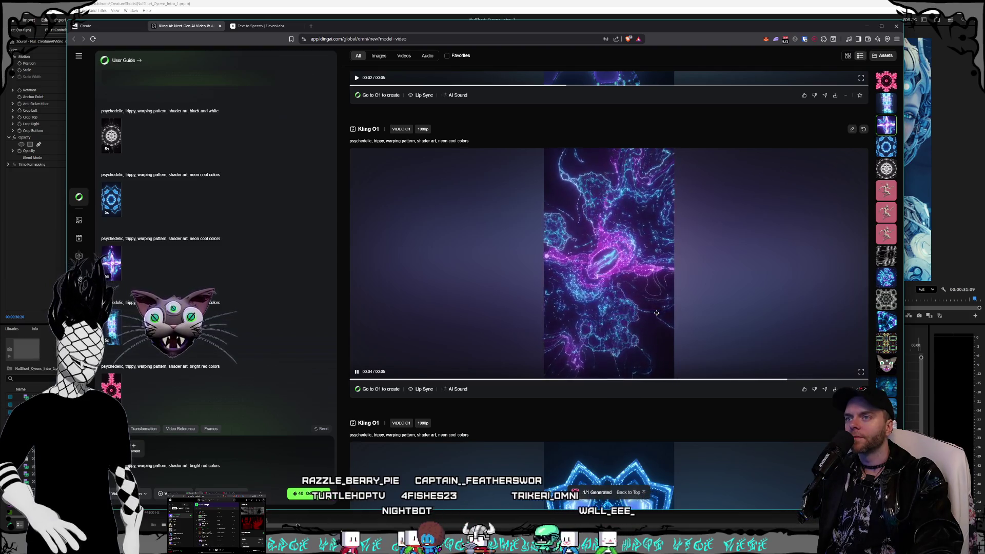
scroll(657, 313, "down", 6)
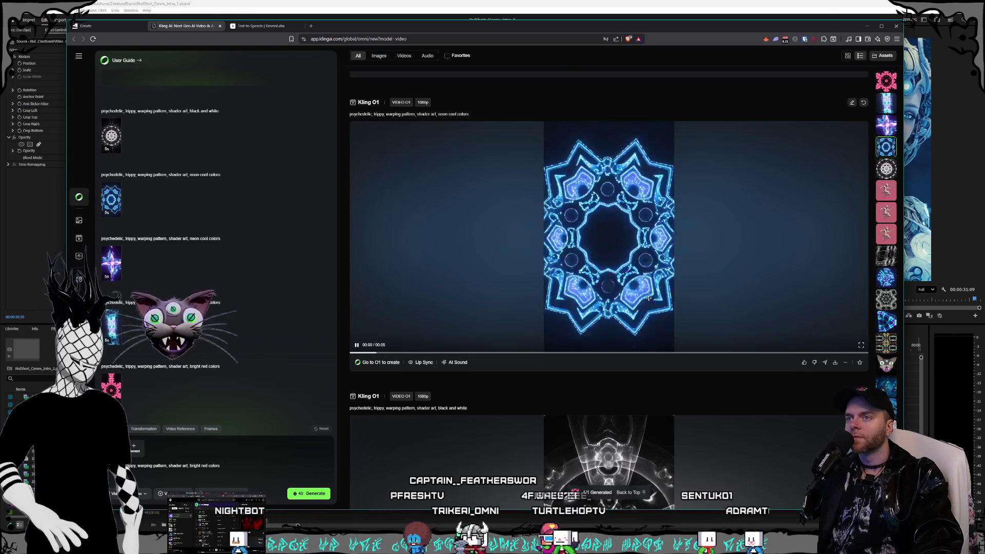
scroll(648, 298, "down", 4)
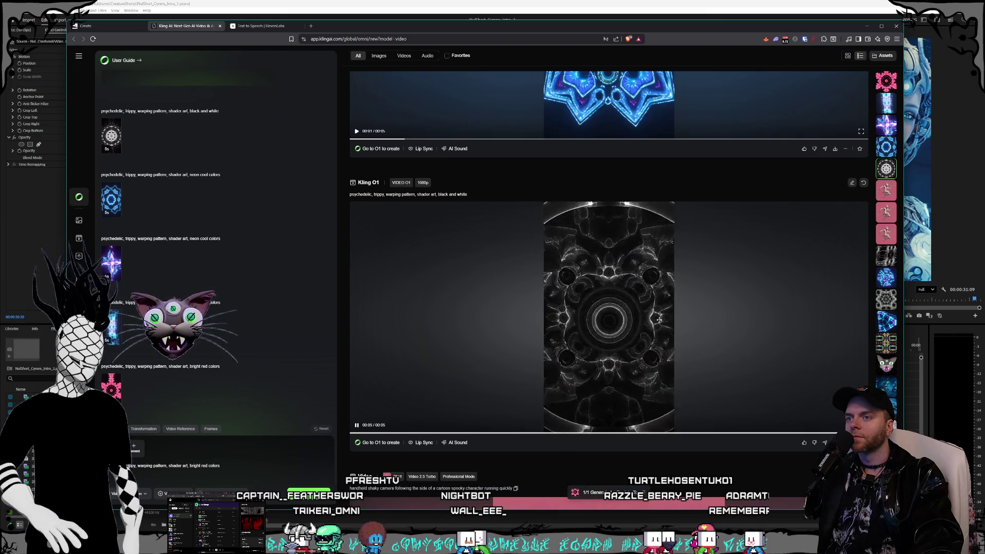
scroll(659, 320, "up", 6)
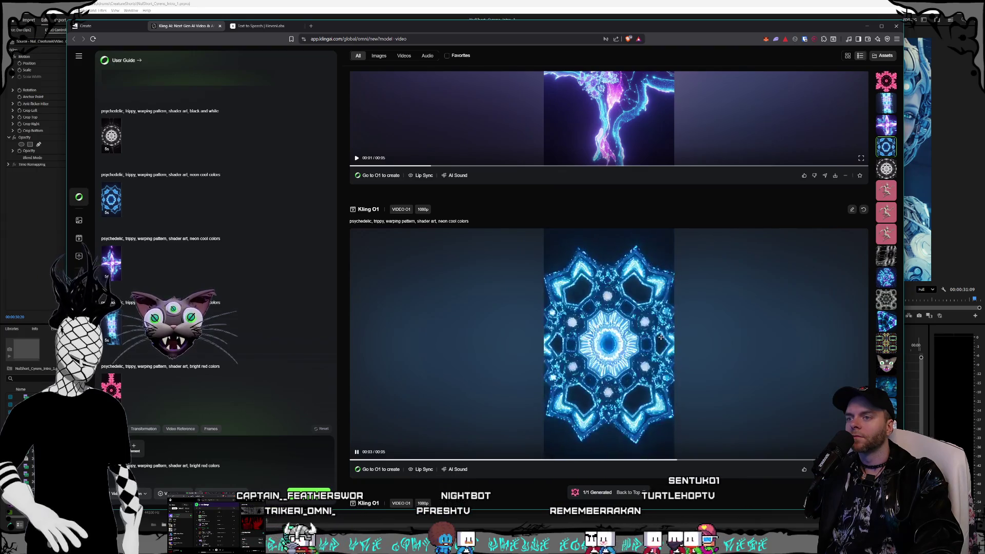
scroll(661, 337, "up", 5)
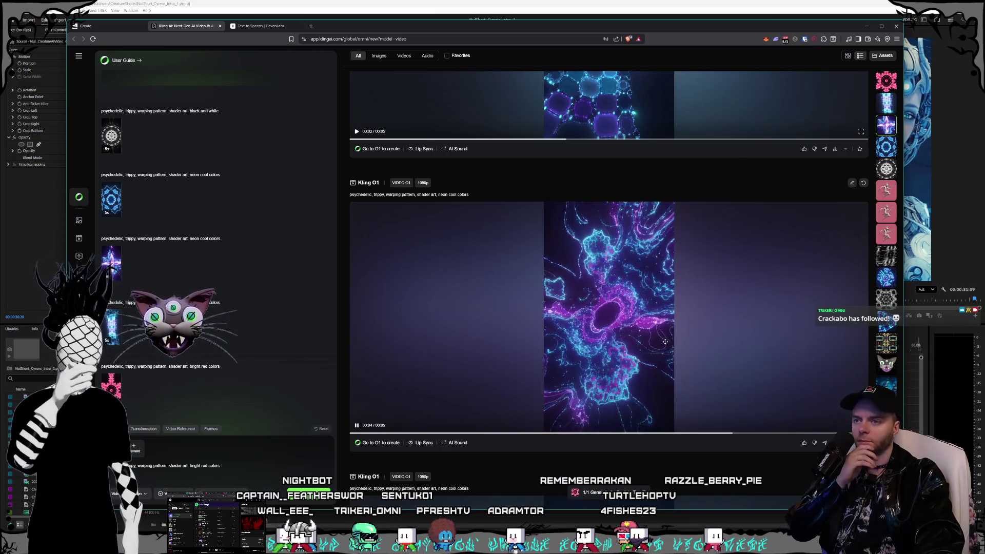
scroll(665, 342, "up", 5)
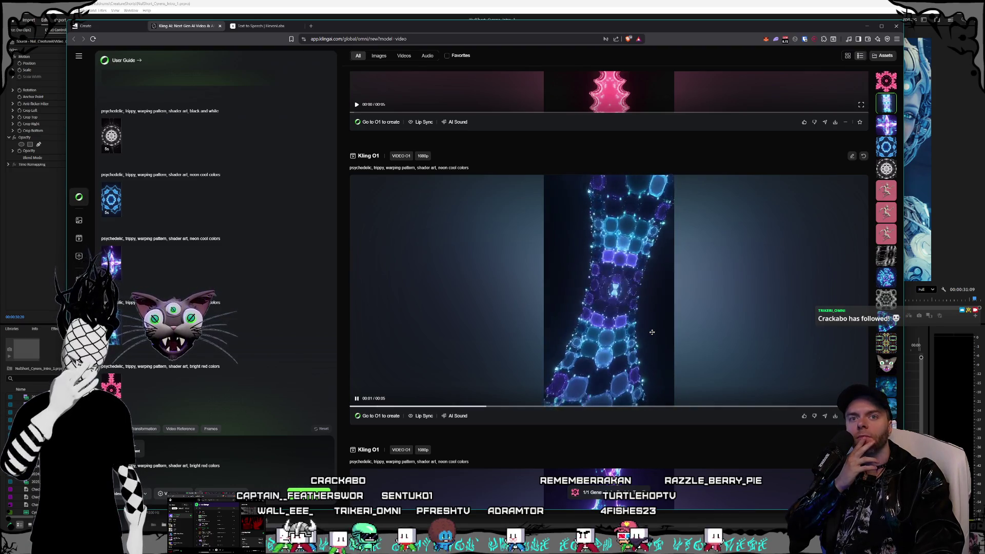
scroll(652, 333, "up", 4)
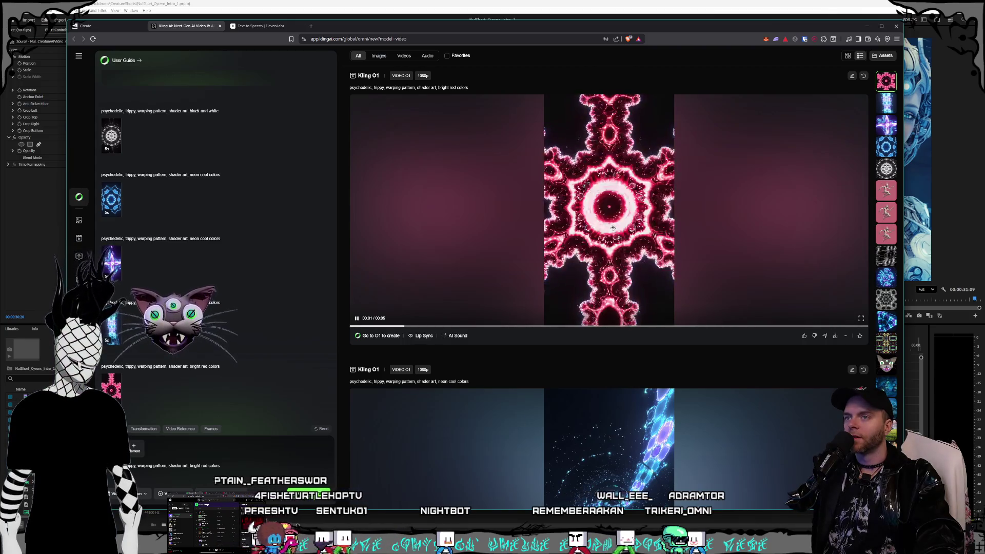
Pause the black-and-white psychedelic clip and bring up its download menu.
scroll(613, 227, "down", 20)
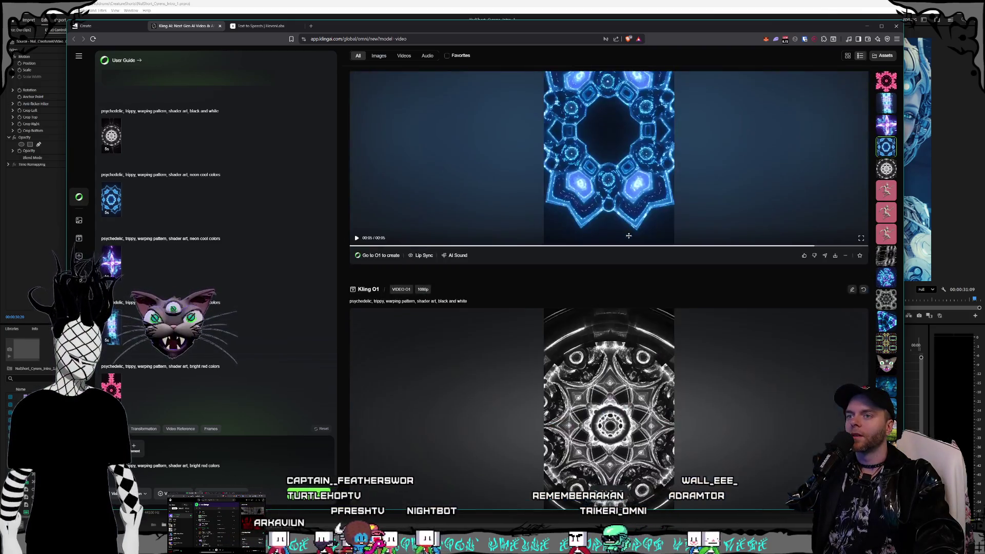
scroll(654, 260, "down", 4)
scroll(718, 261, "up", 4)
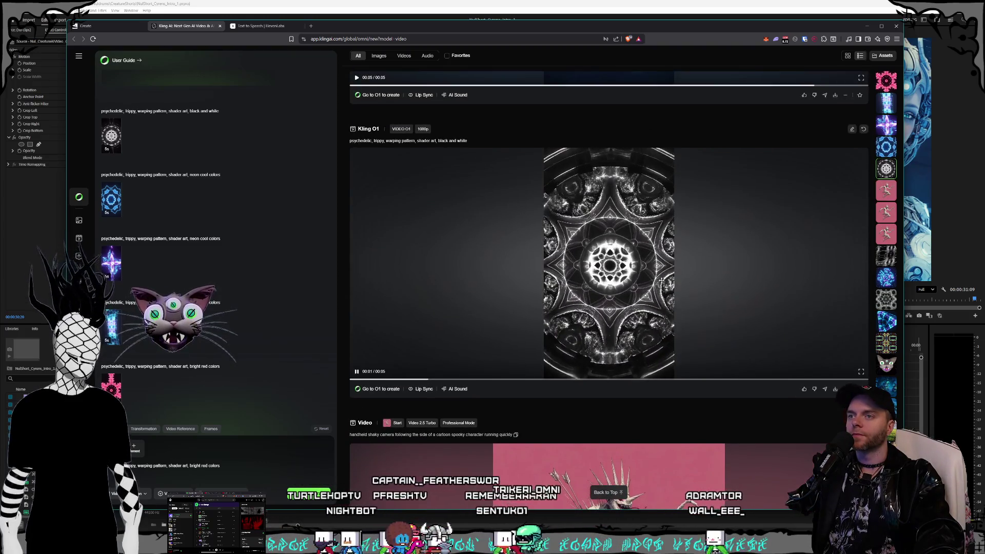
left_click(824, 346)
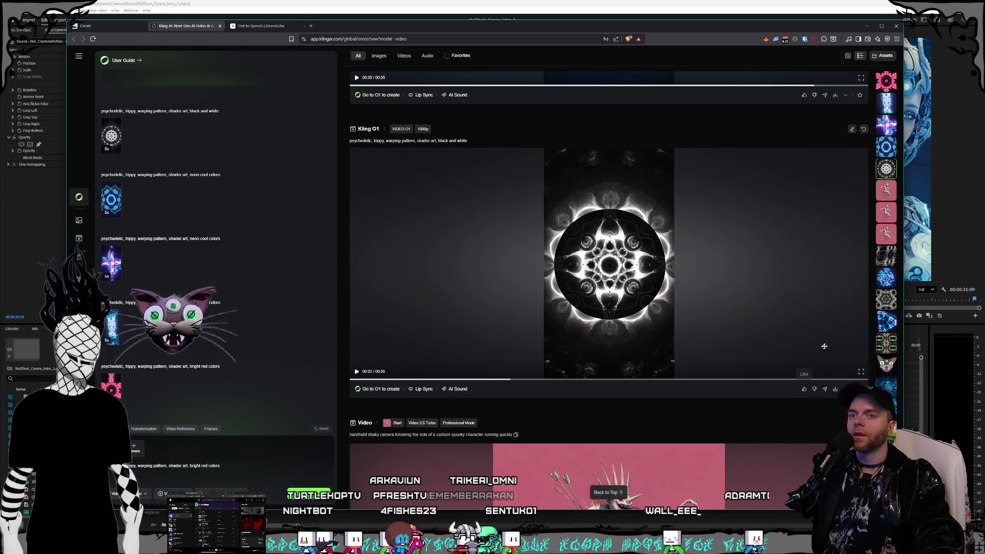
left_click(836, 389)
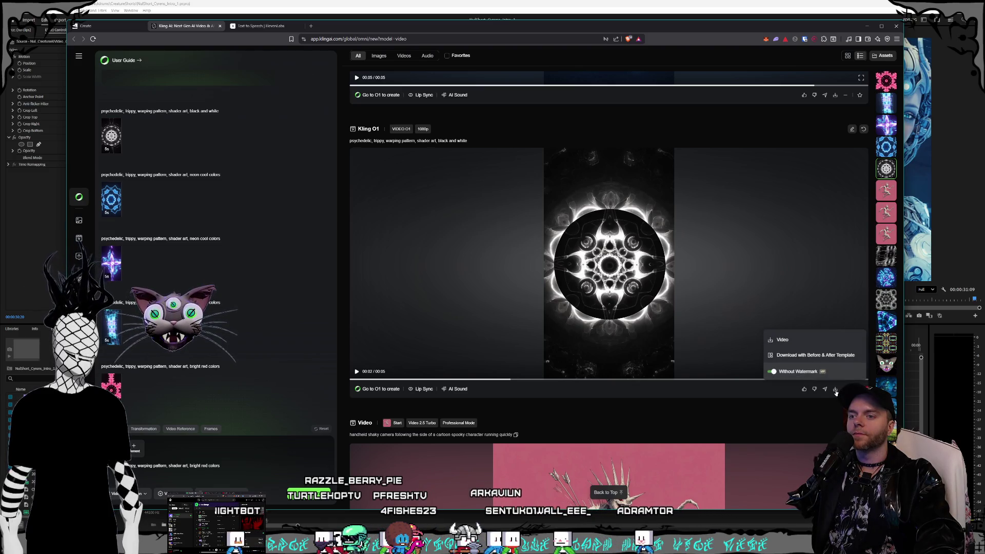
scroll(772, 376, "down", 4)
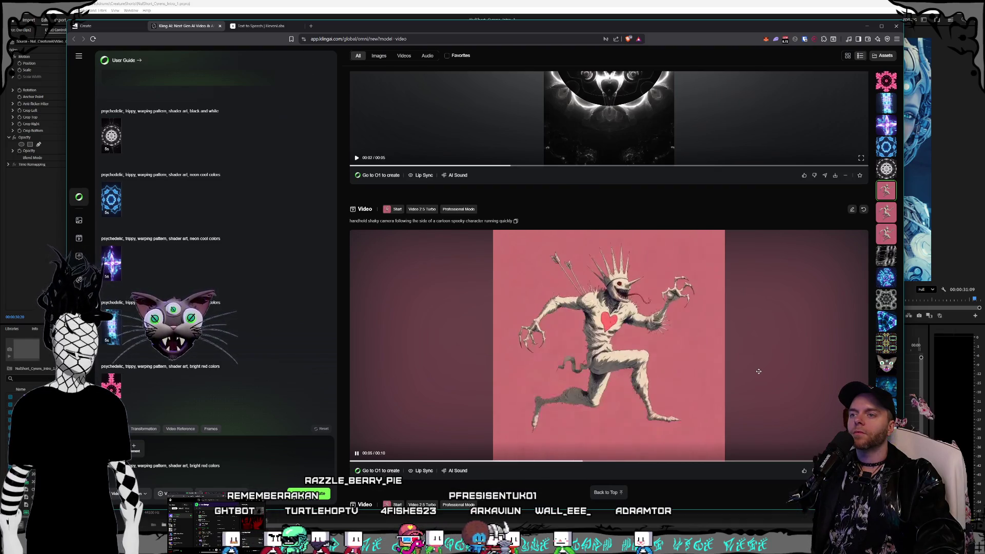
scroll(759, 373, "up", 3)
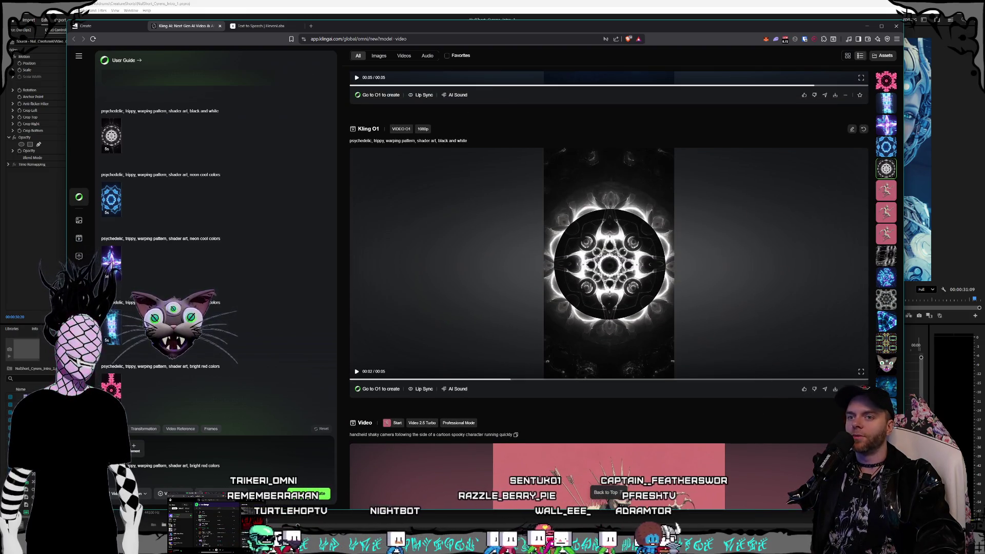
mouse_move(835, 391)
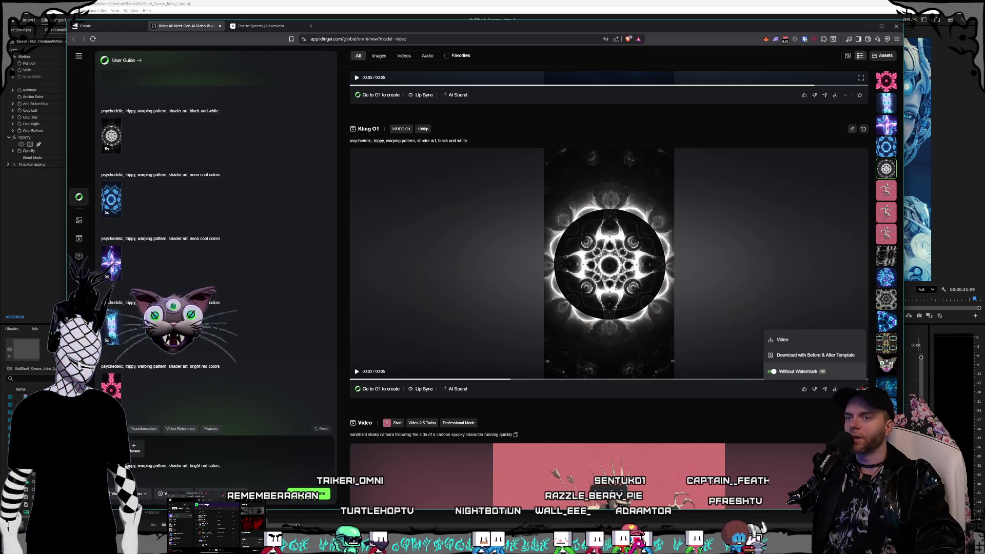
Start downloading the black-and-white clip and browse Save As to D:\Videos\Nuldrums\AI\LogoSplash.
left_click(788, 343)
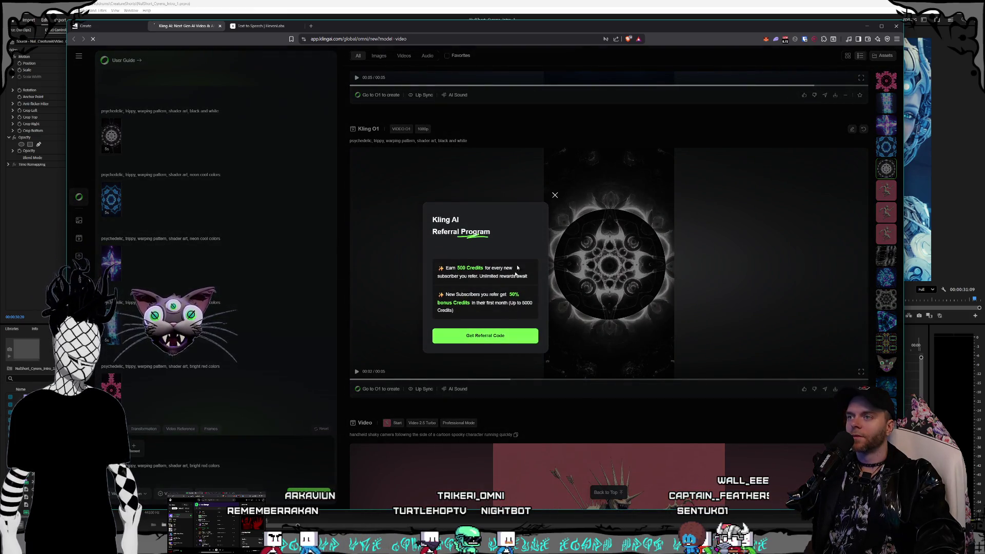
mouse_move(376, 38)
left_mouse_down()
mouse_move(733, 109)
mouse_move(740, 141)
left_mouse_up()
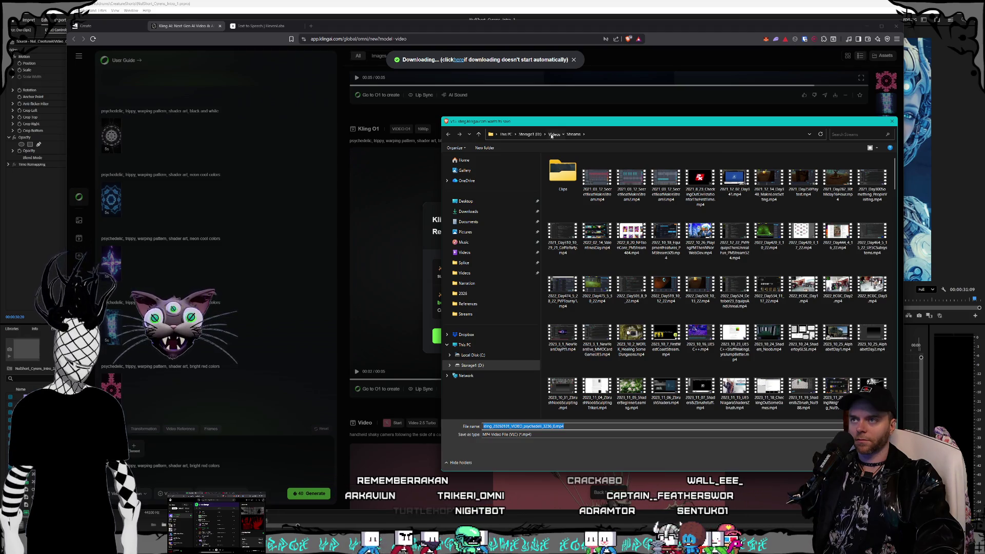
left_click(554, 134)
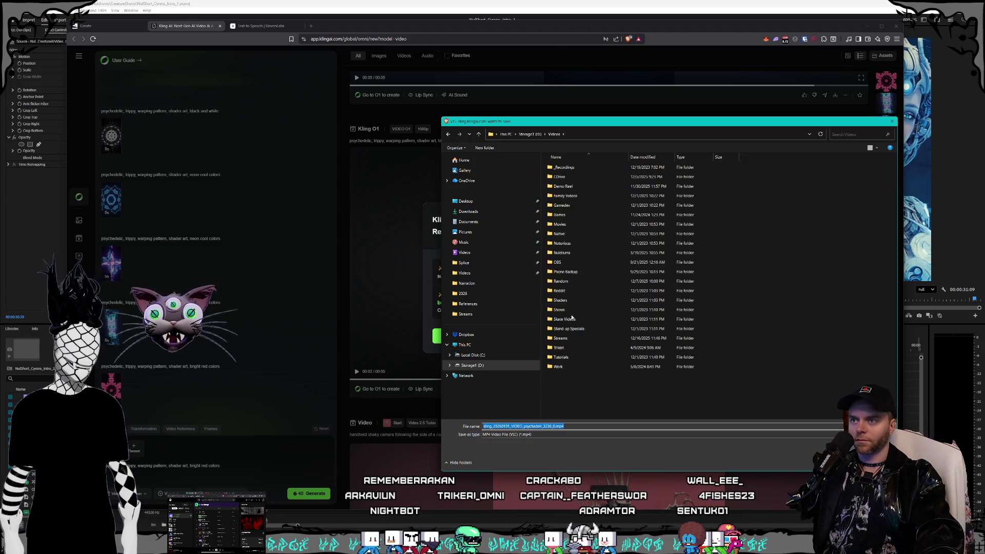
left_click(583, 339)
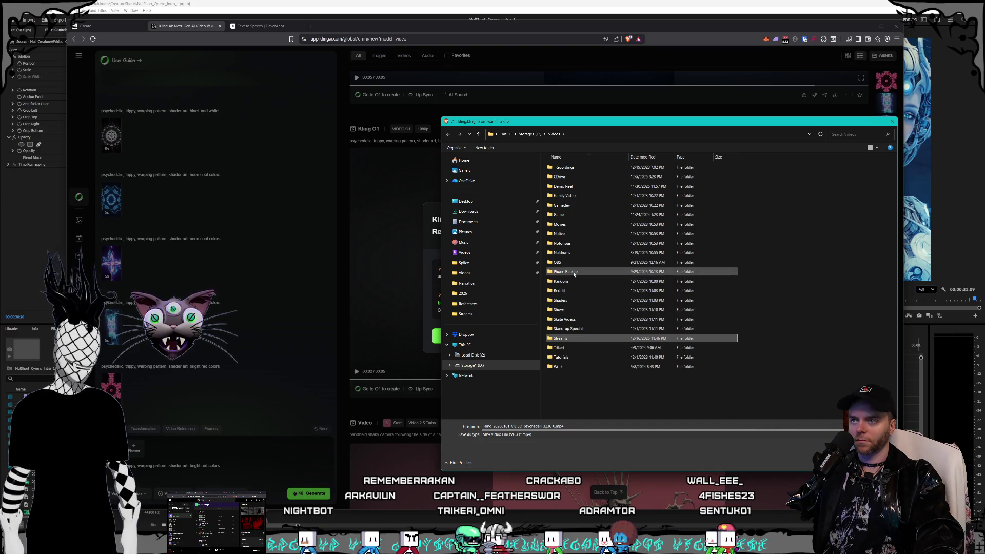
left_click(570, 253)
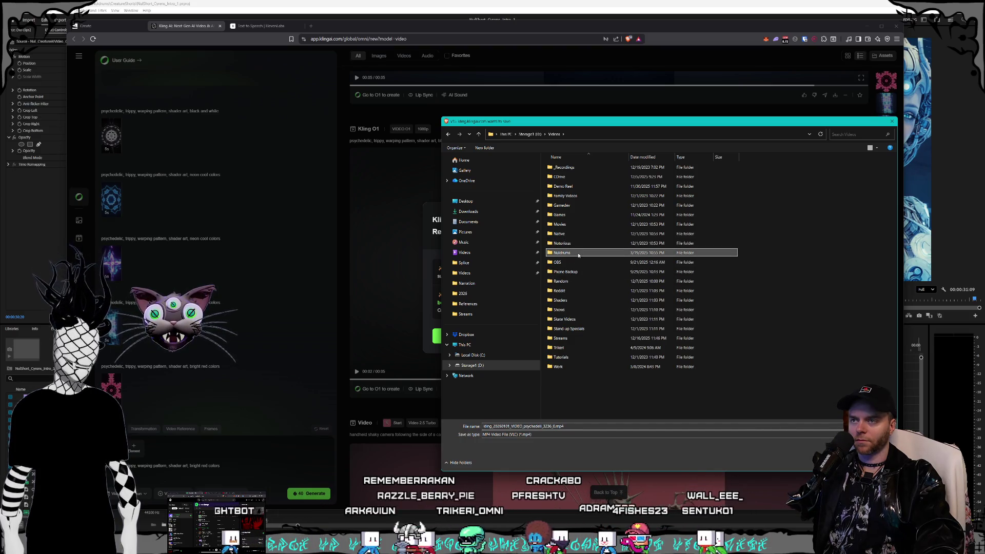
double_click(578, 254)
double_click(568, 179)
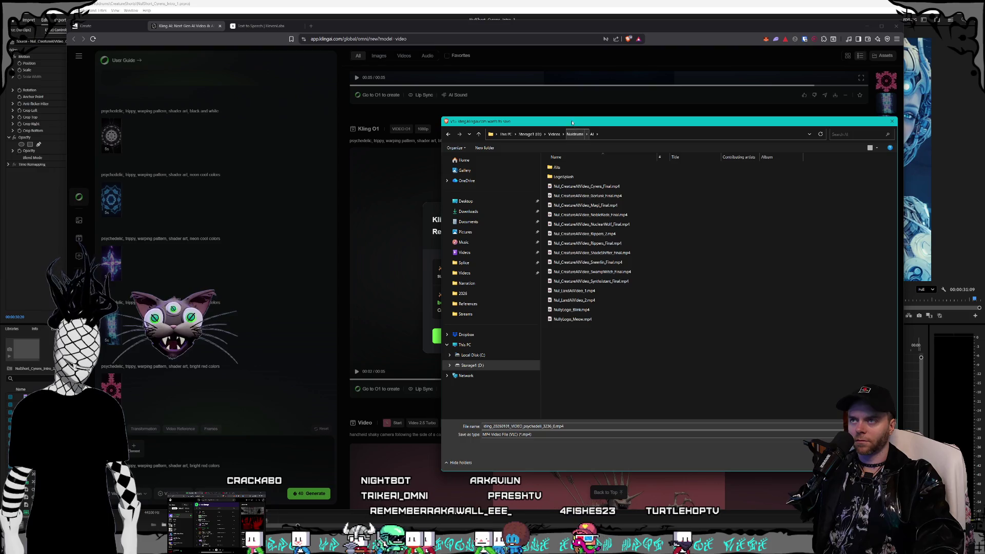
left_click_drag(572, 124, 578, 126)
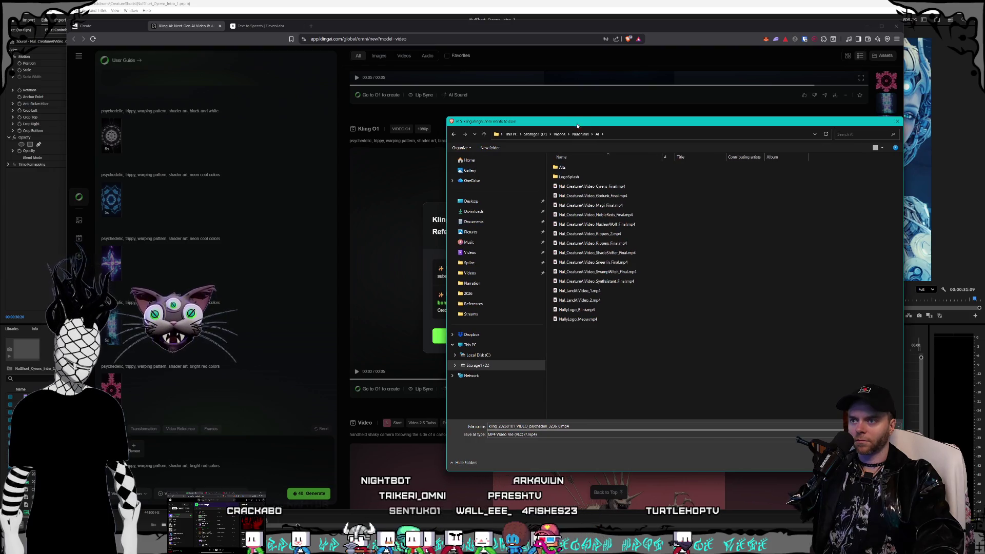
double_click(588, 177)
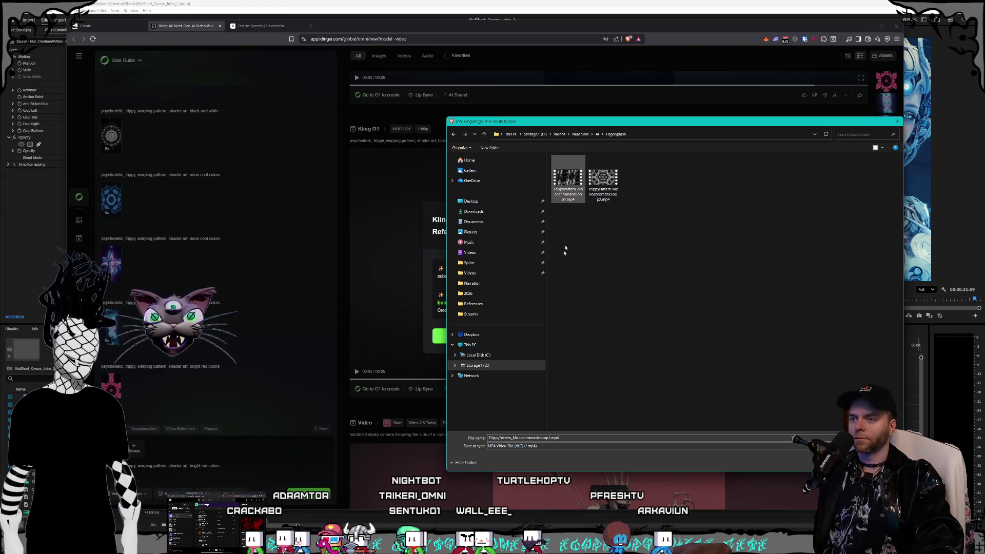
left_click(589, 363)
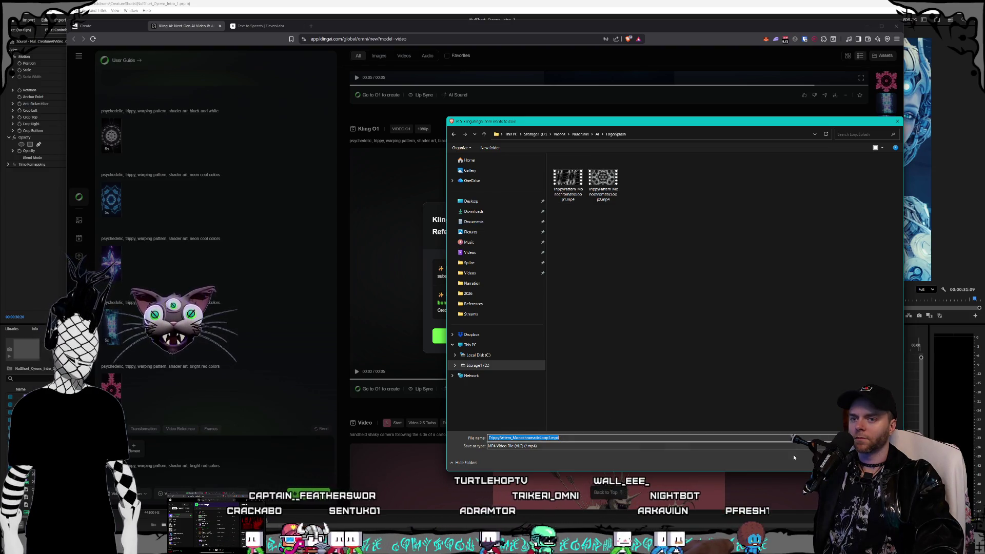
Cancel that dialog, re-download the black-and-white clip, and save it into LogoSplash.
key("Return")
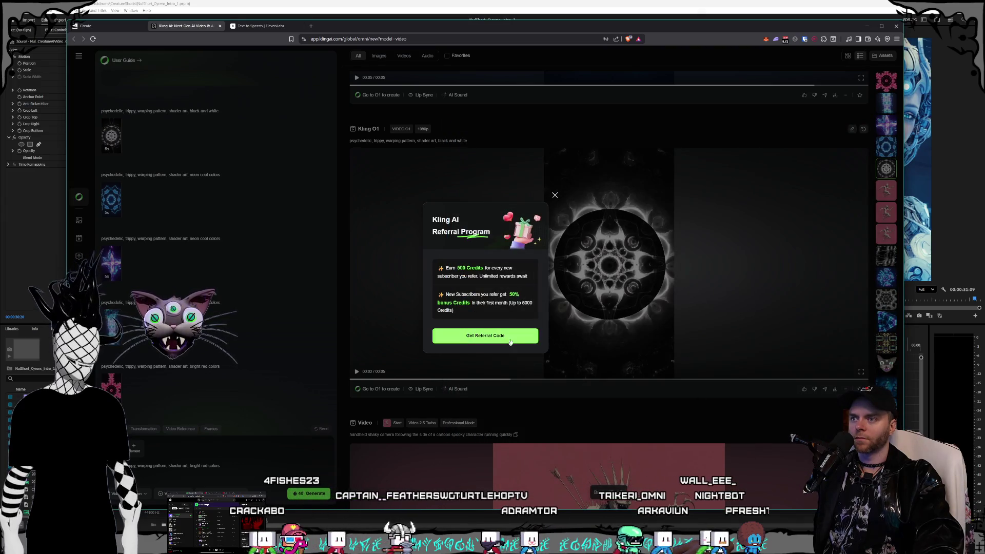
key("Escape")
left_click(835, 389)
mouse_move(318, 21)
left_mouse_down()
mouse_move(314, 85)
mouse_move(725, 137)
mouse_move(641, 123)
left_mouse_up()
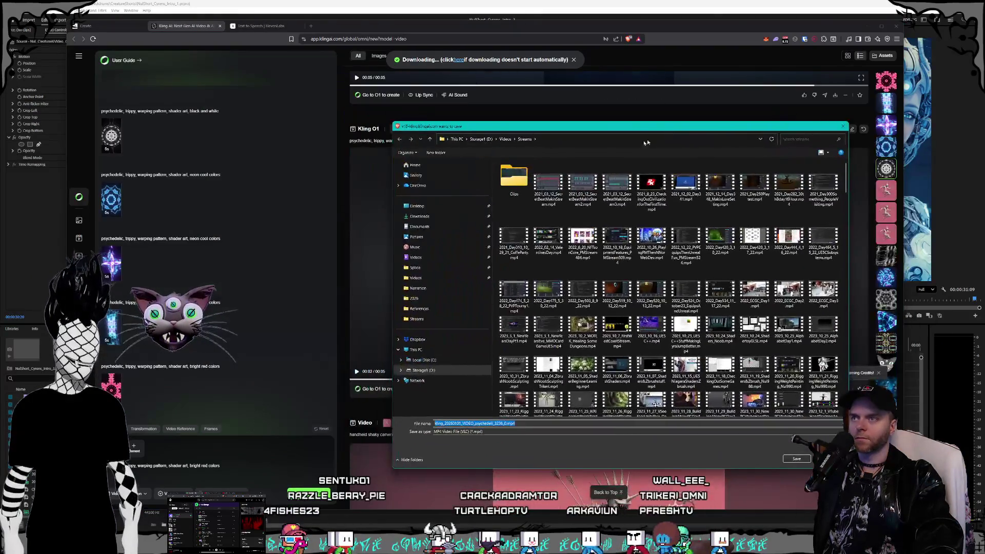
left_click(497, 137)
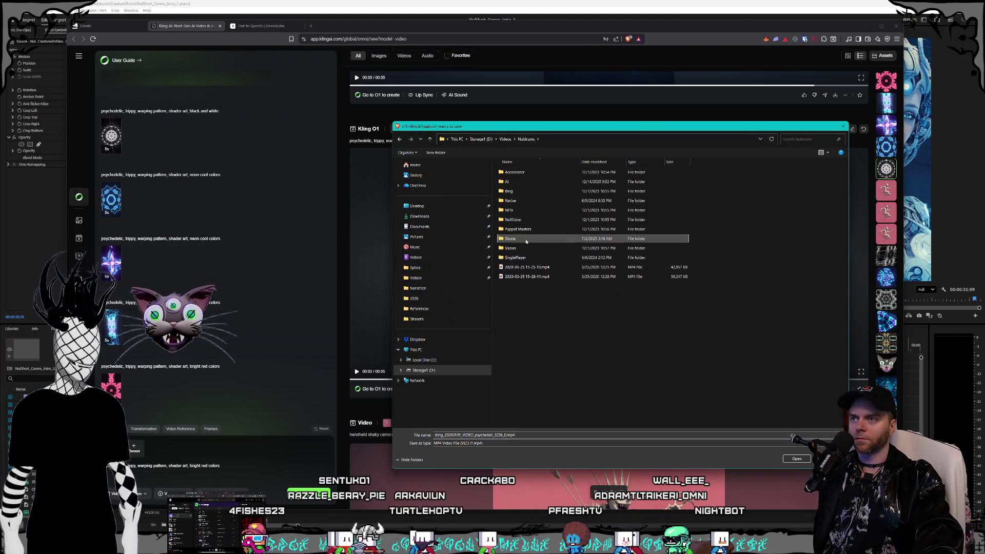
double_click(516, 182)
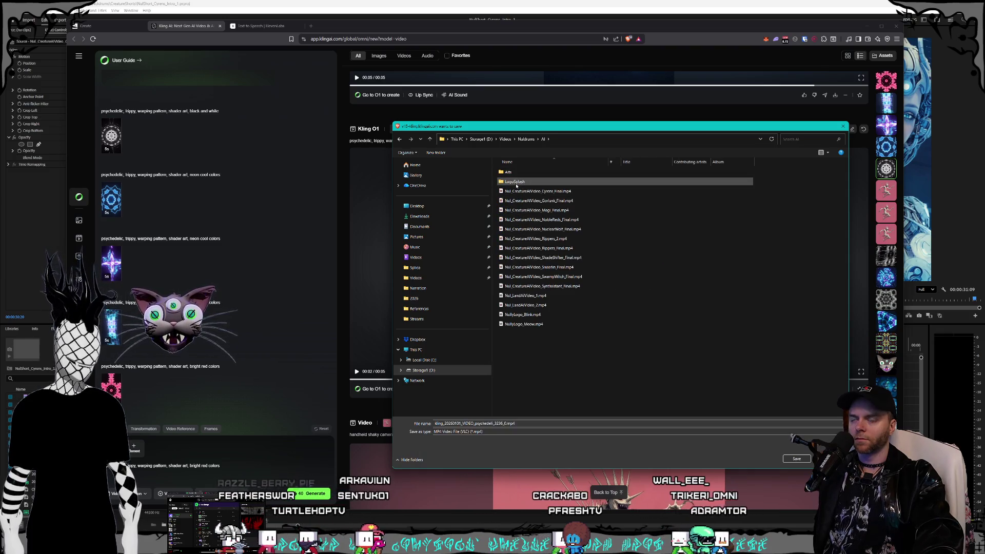
double_click(516, 184)
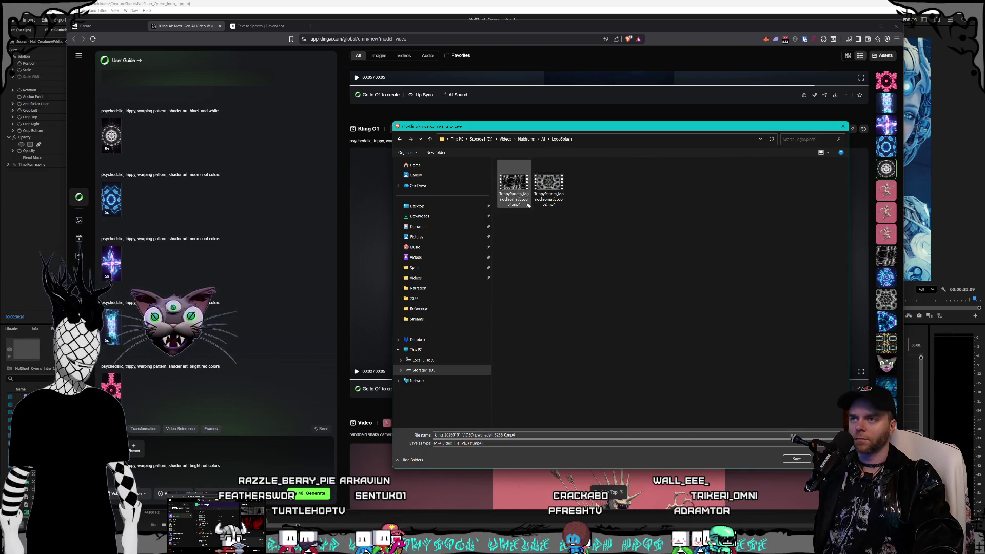
left_click(797, 460)
scroll(808, 396, "up", 5)
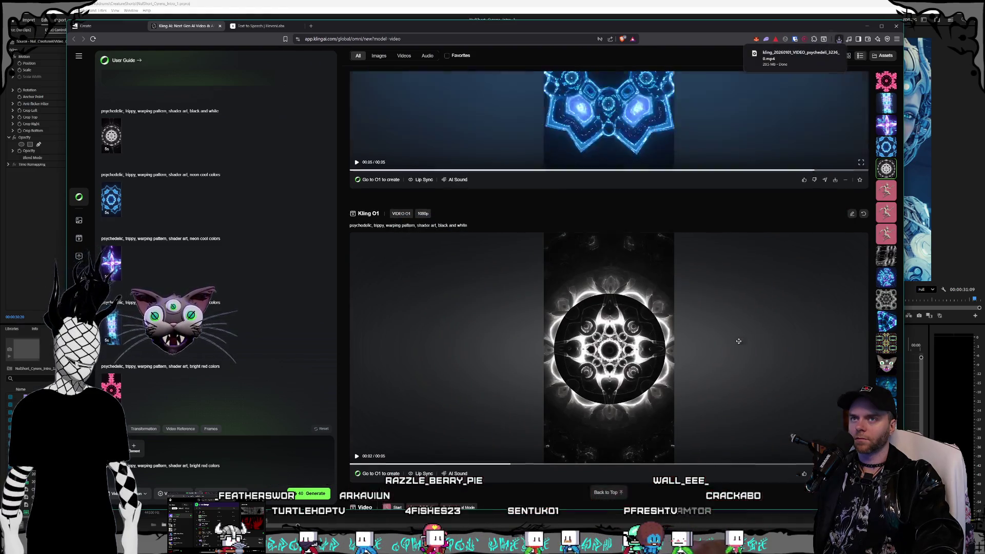
Save the blue neon, purple lightning and tube psychedelic clips into LogoSplash.
mouse_move(835, 417)
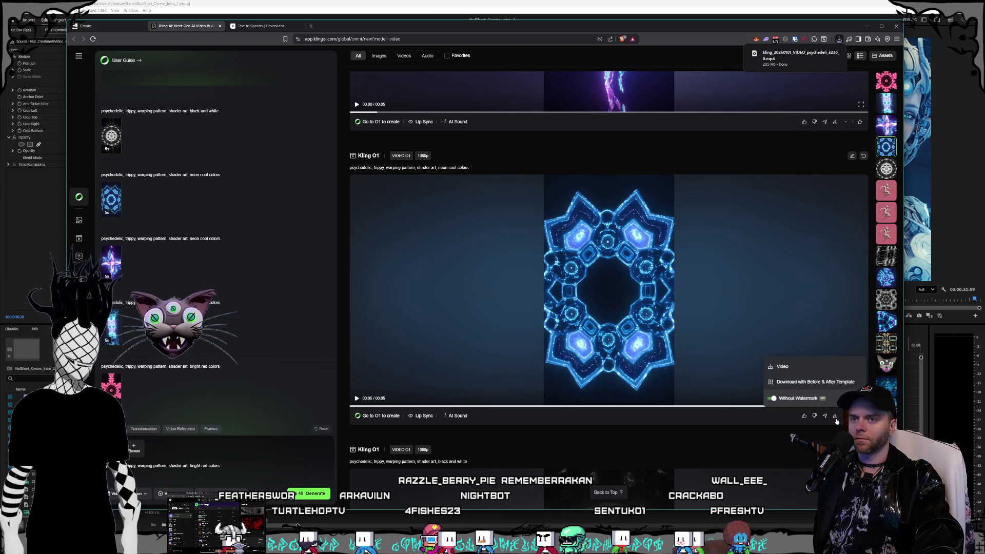
left_click(836, 417)
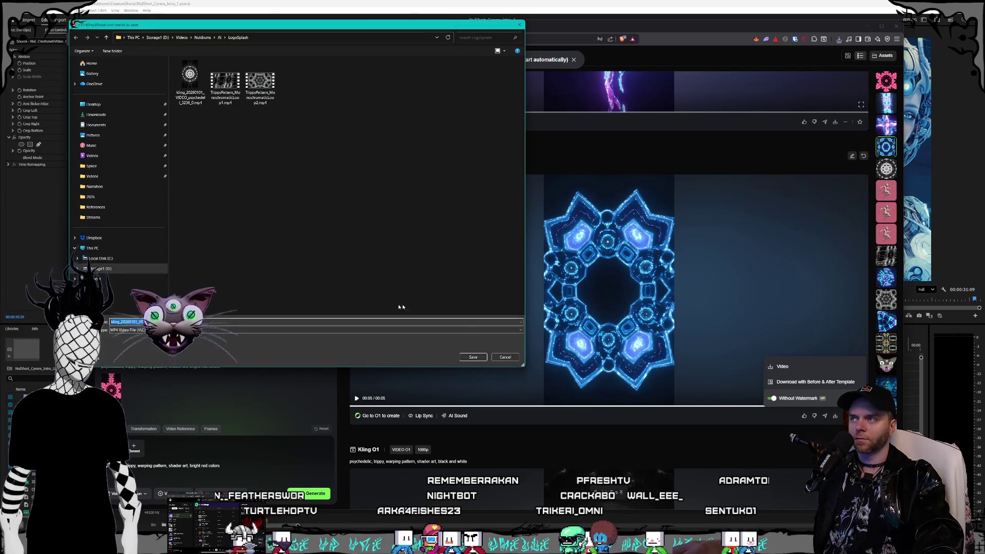
left_click(502, 357)
scroll(719, 372, "up", 5)
left_click(836, 389)
left_click(821, 368)
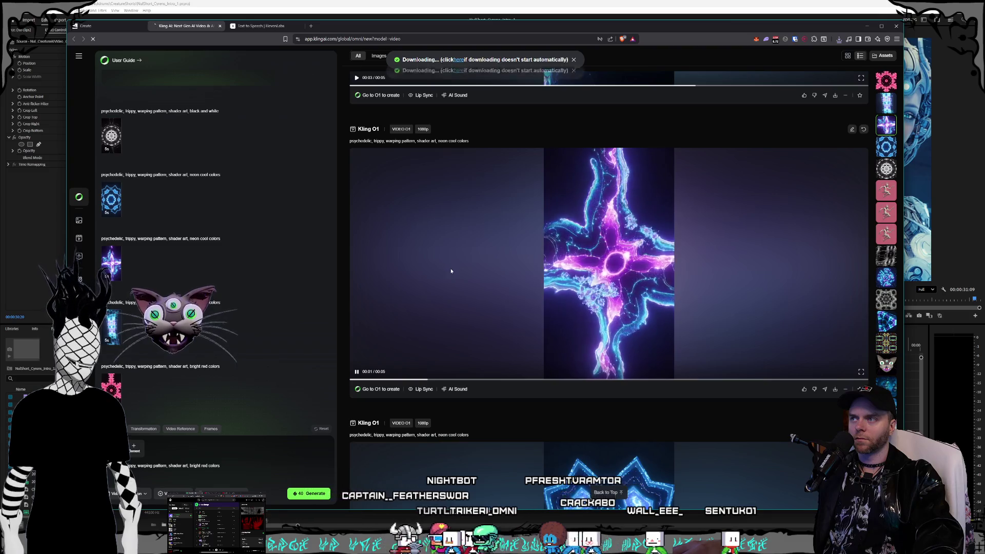
left_click(473, 358)
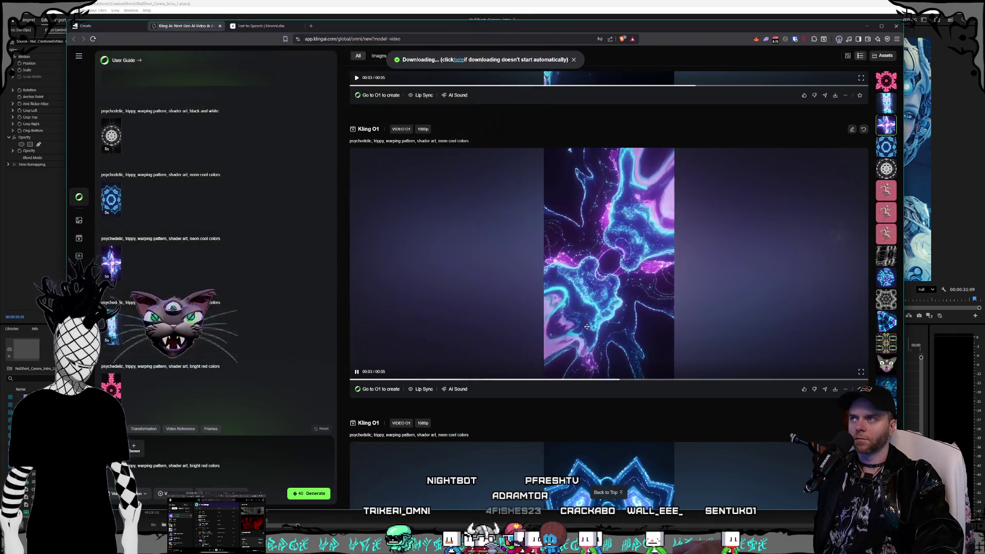
scroll(610, 308, "up", 2)
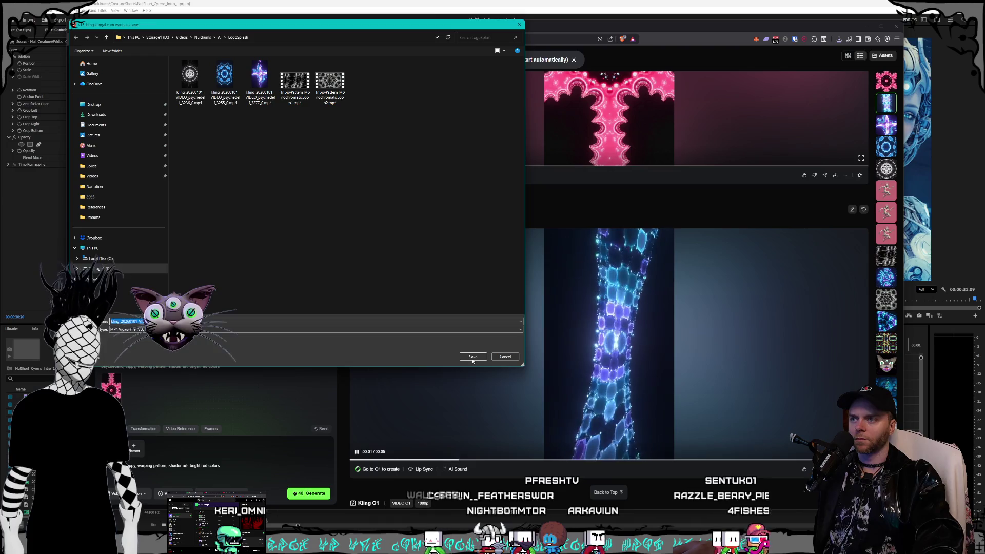
left_click(473, 357)
scroll(740, 367, "up", 3)
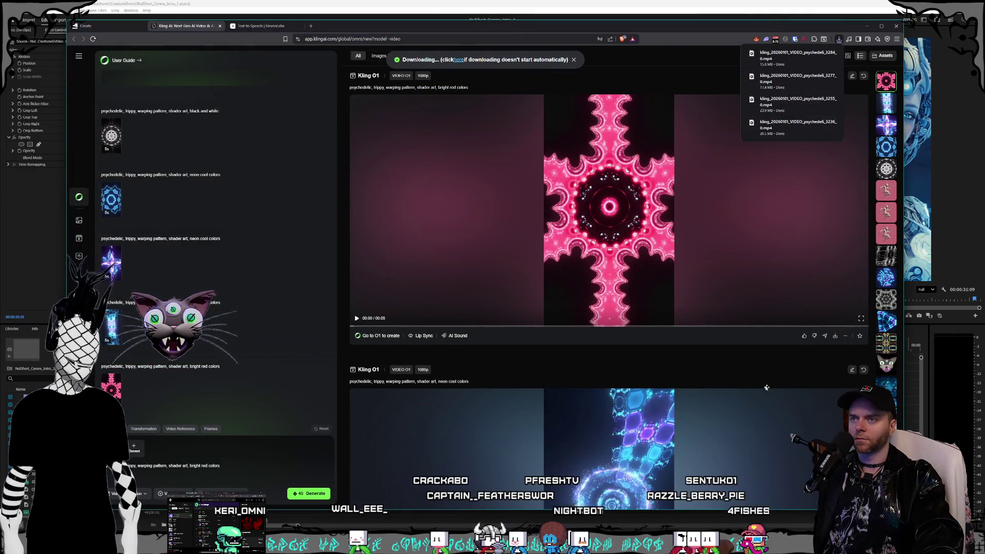
Play the pink bright-red clip full screen, then exit full-screen playback.
left_click(669, 244)
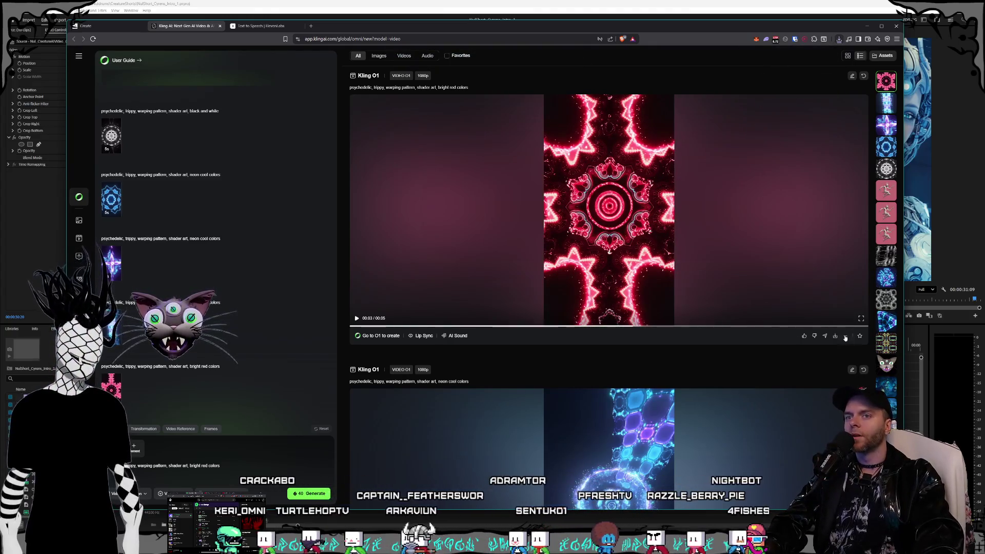
left_click(861, 319)
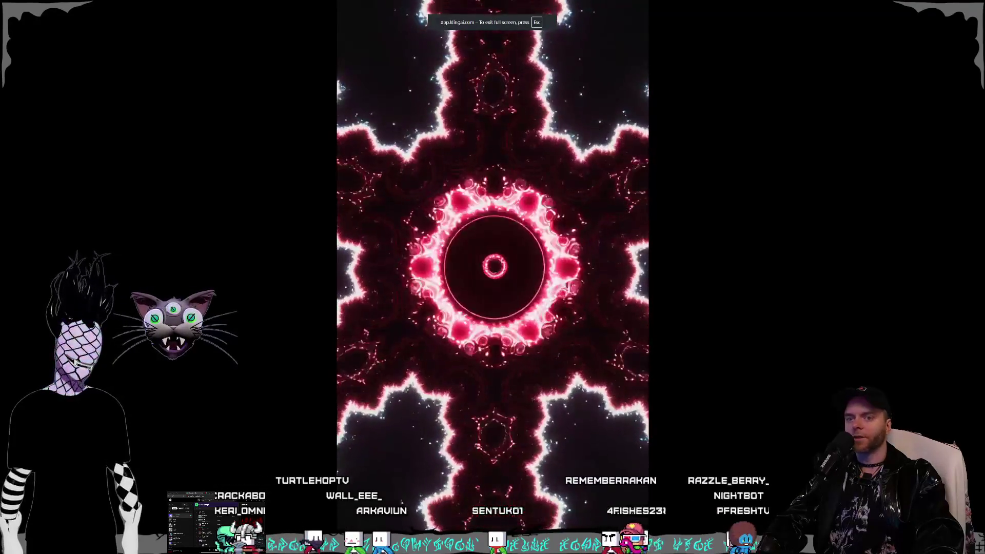
key("Escape")
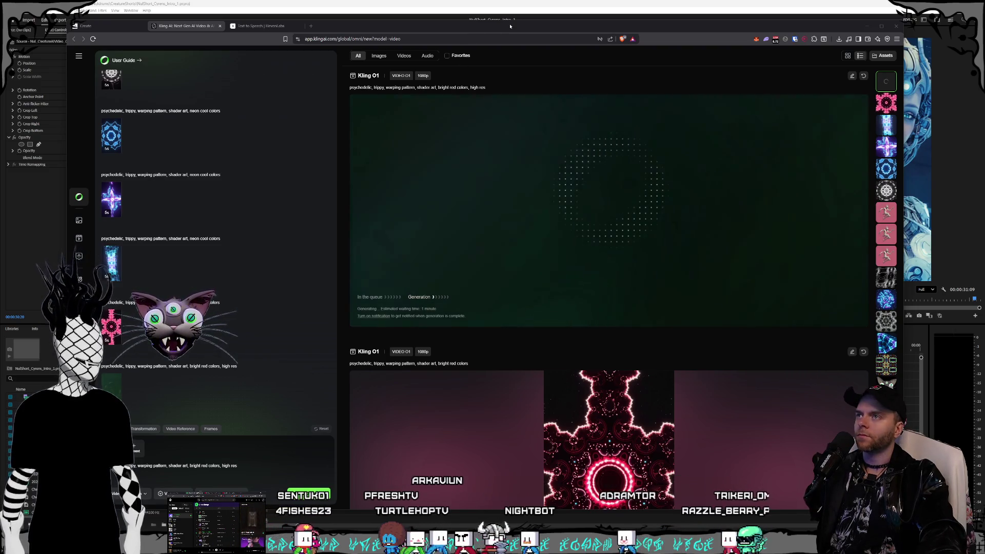
Replace the old psychedelic prompt with new text ending 'for the word "'.
left_click_drag(511, 26, 507, 25)
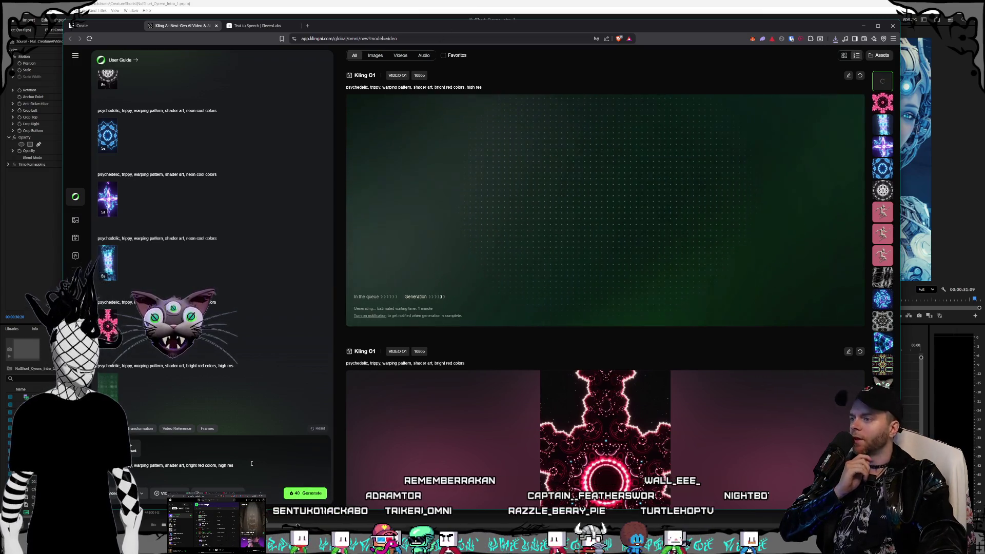
key("ctrl+a")
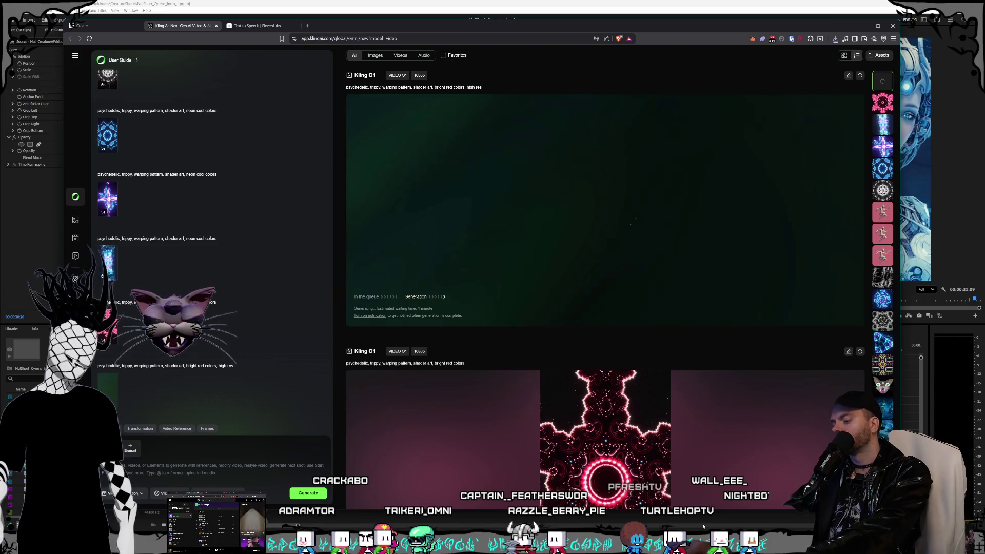
key("ctrl+v")
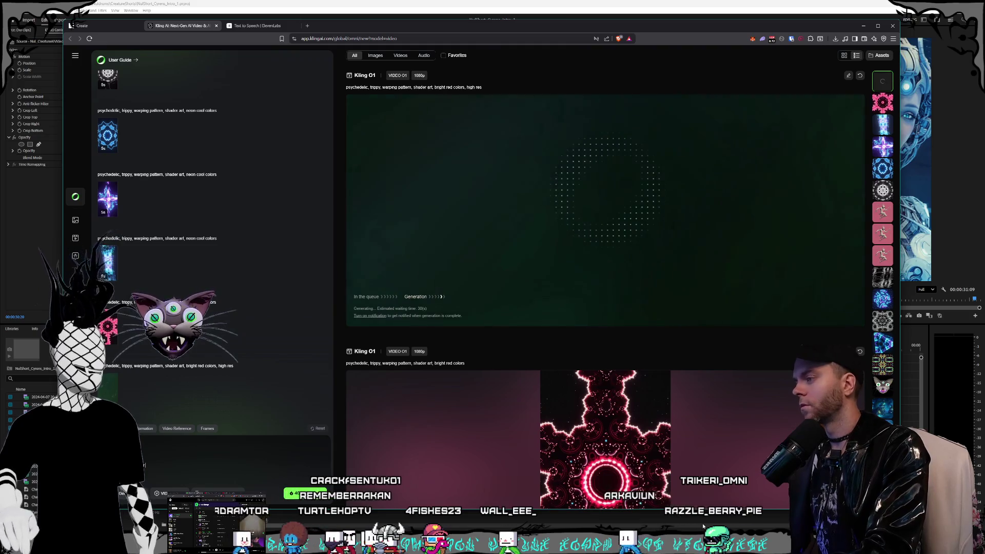
type("for the word \"")
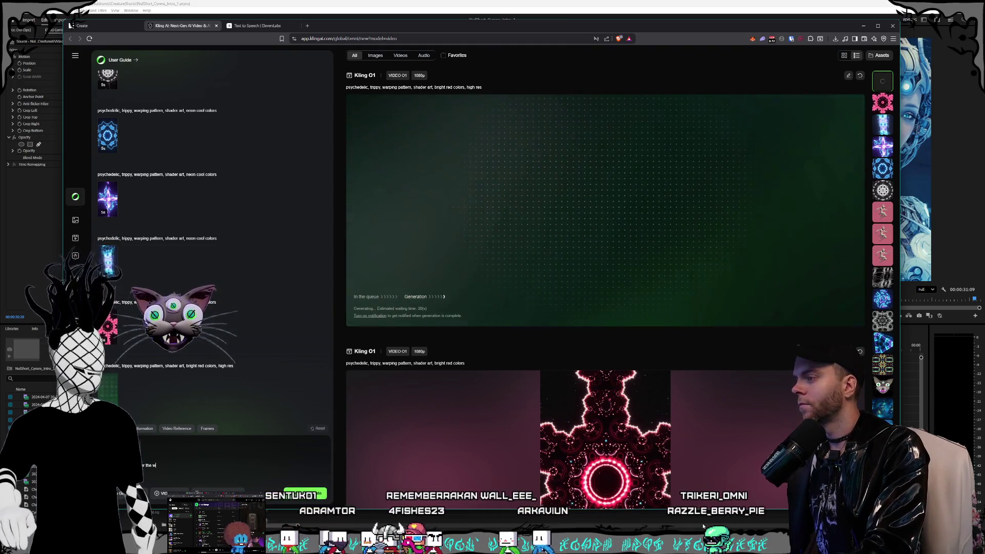
Generate the motion-graphics video for the word "Nuldrums" and scroll down the feed.
left_click(310, 498)
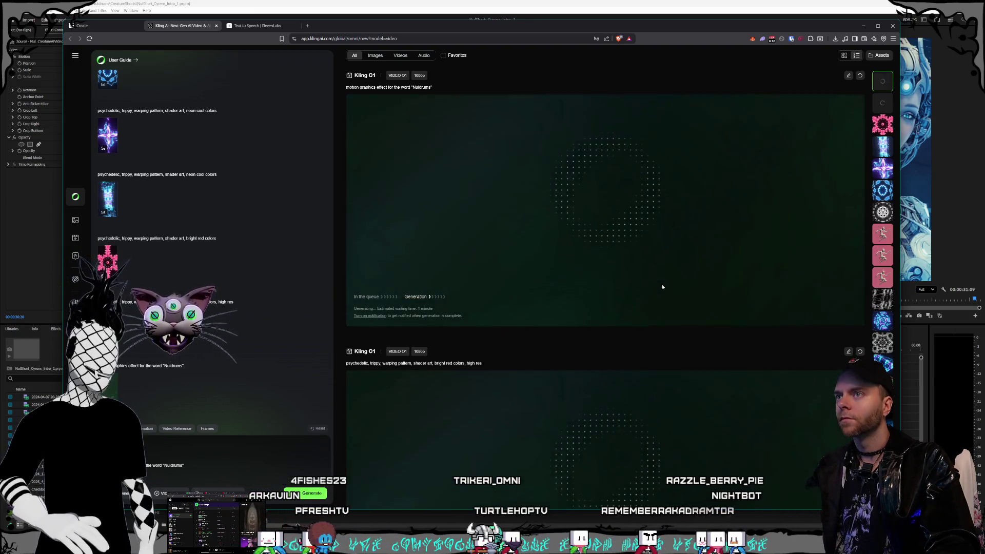
scroll(663, 287, "down", 2)
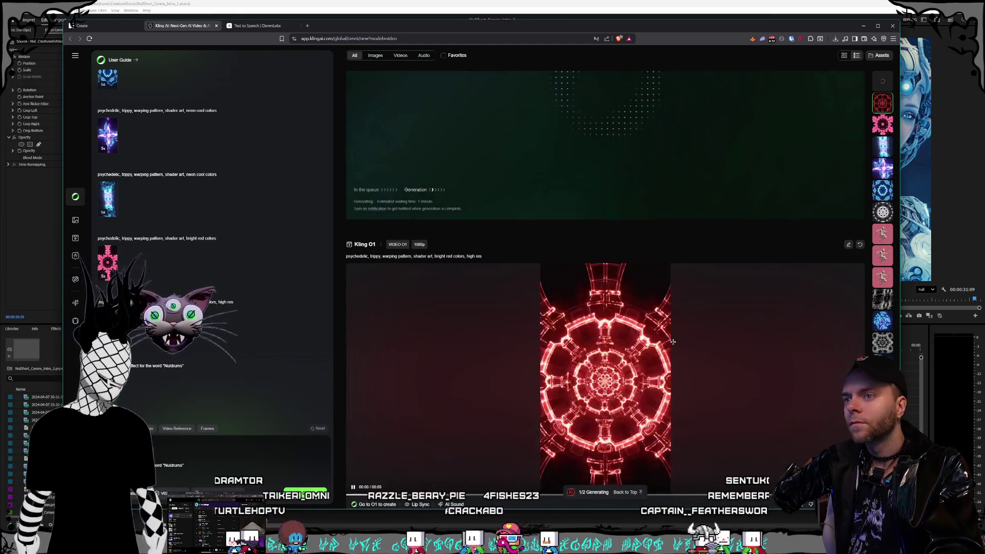
Watch the finished red tunnel clip full screen, then close its detail view.
scroll(671, 334, "down", 2)
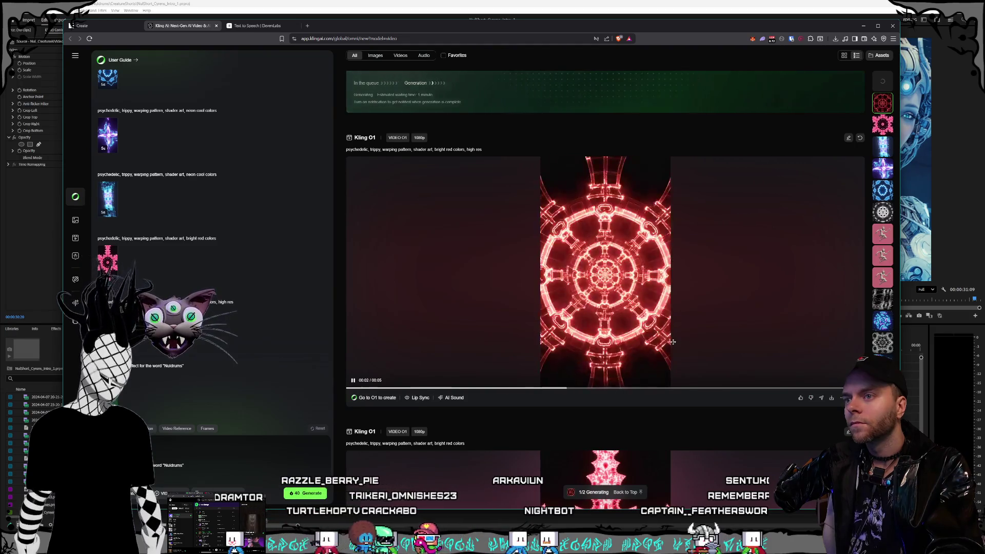
scroll(673, 341, "up", 4)
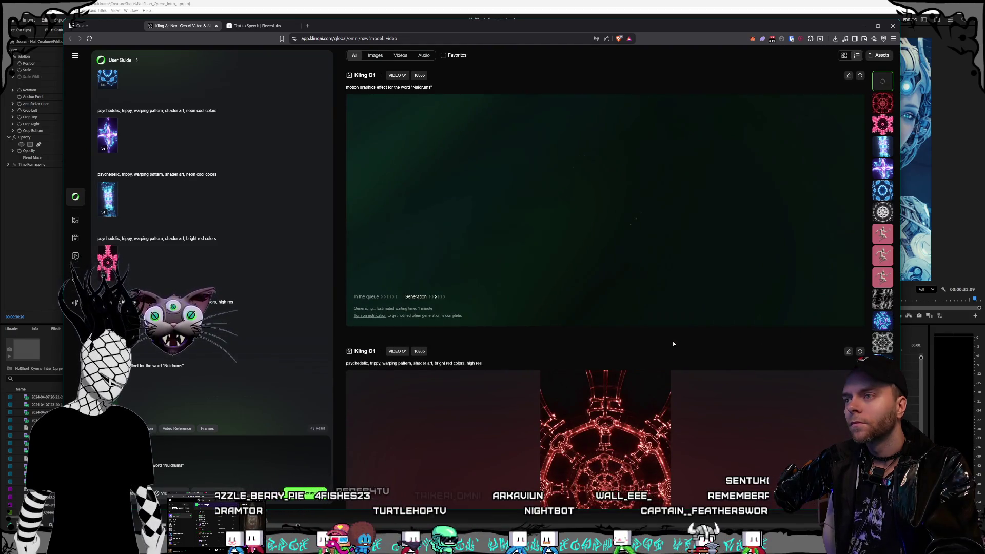
scroll(673, 344, "down", 3)
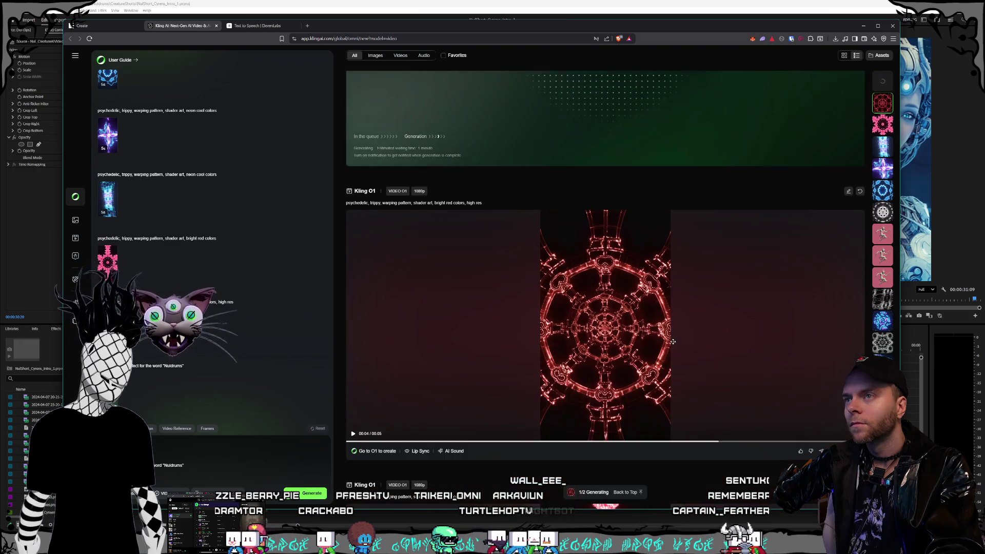
double_click(744, 381)
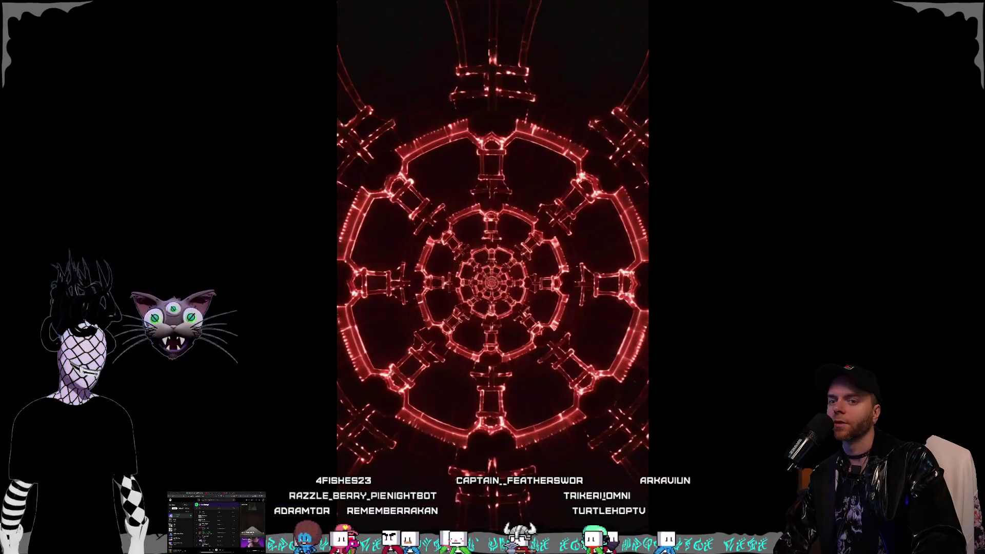
key("Escape")
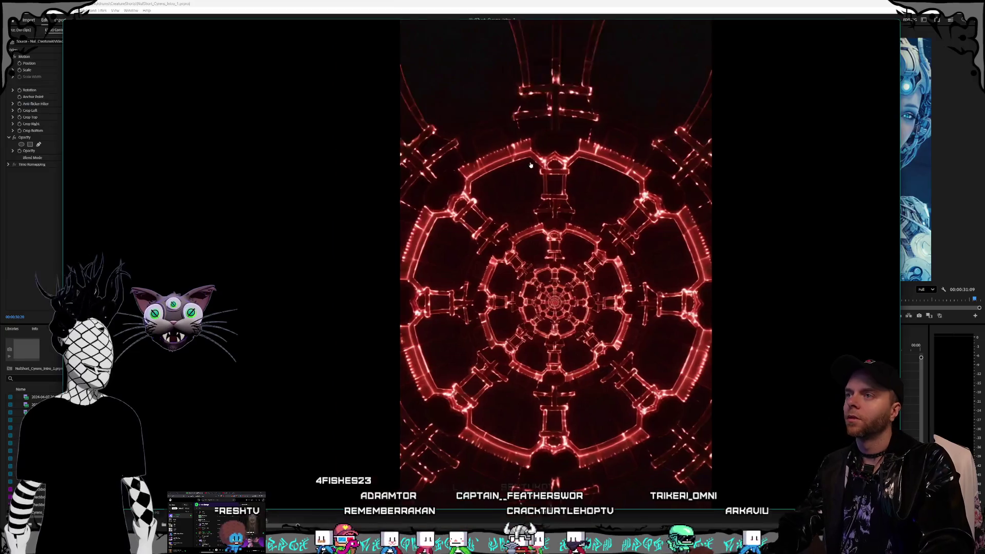
key("Escape")
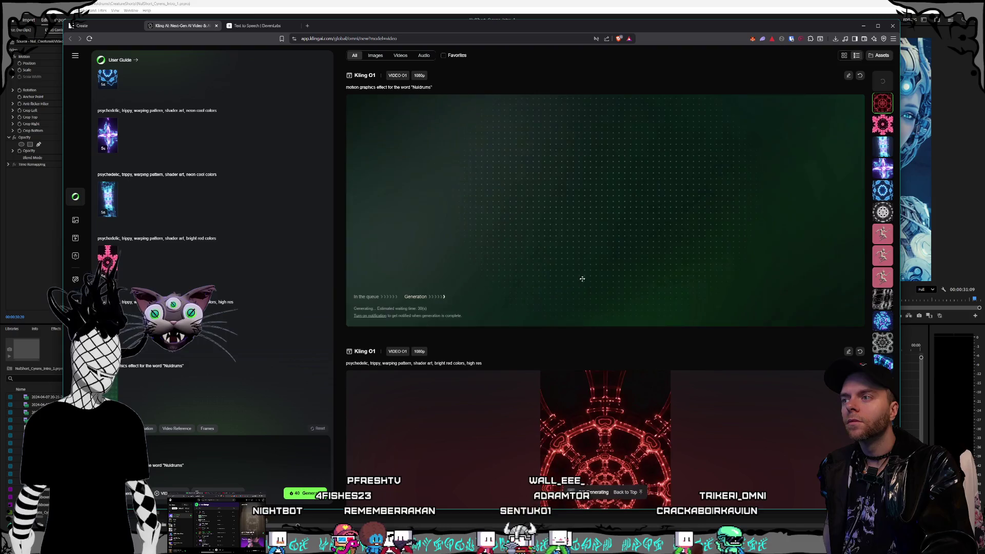
scroll(582, 280, "down", 10)
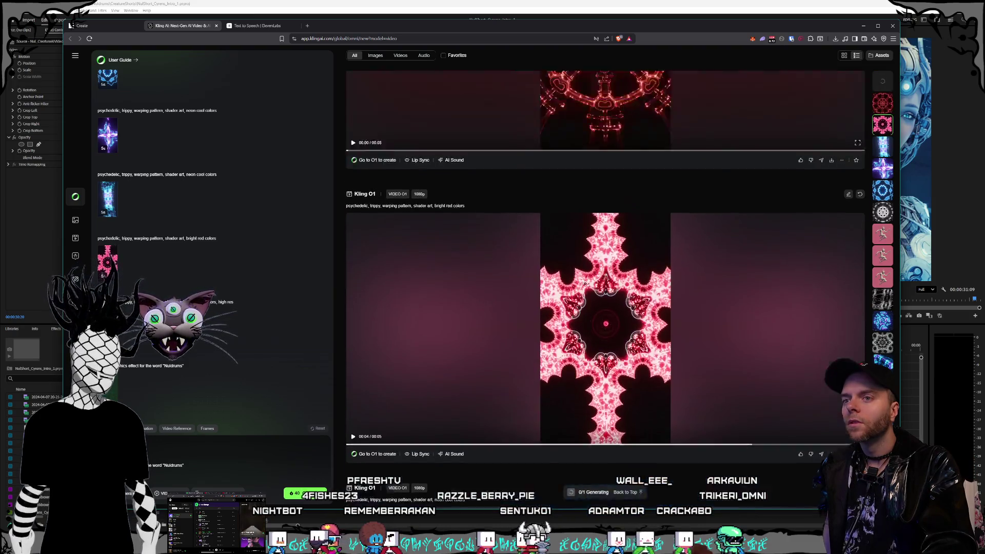
scroll(590, 286, "up", 10)
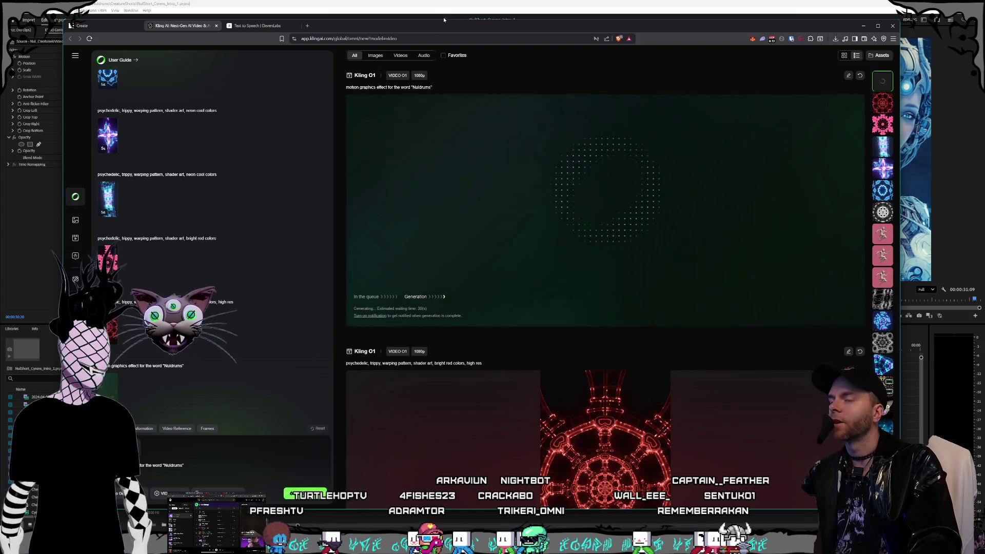
left_click_drag(447, 23, 450, 21)
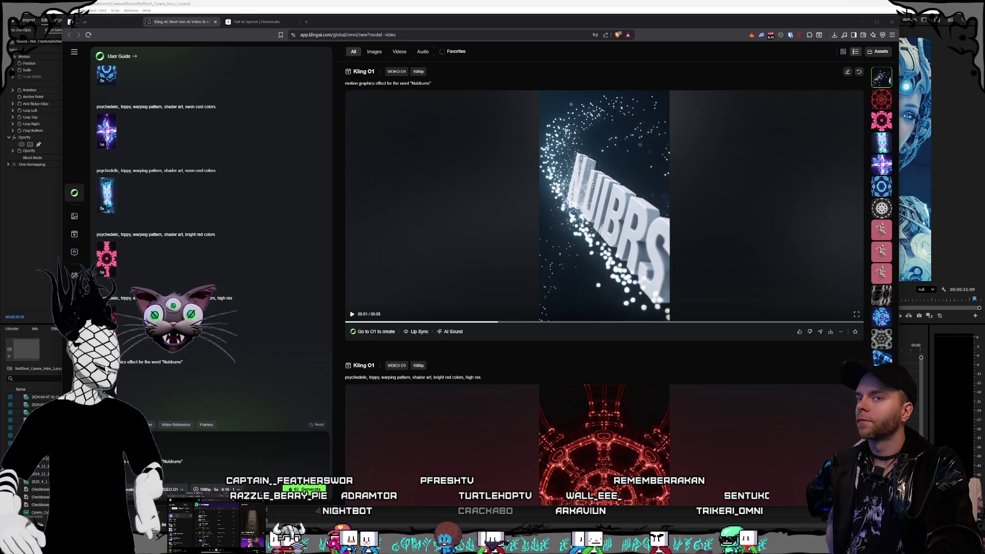
Preview the generated Nuidrums text clip, then switch back to the Premiere Pro project.
left_click(575, 267)
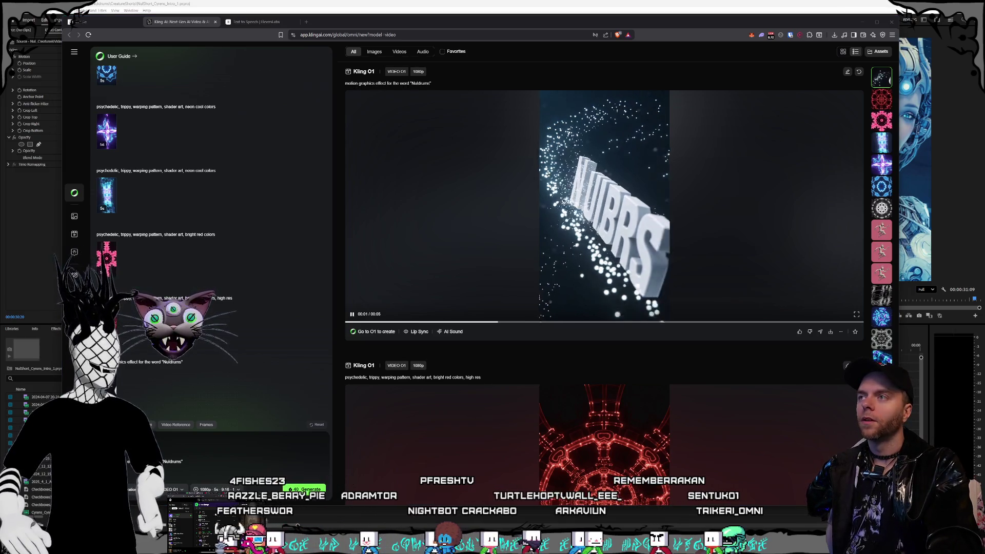
left_click(502, 170)
left_click(342, 12)
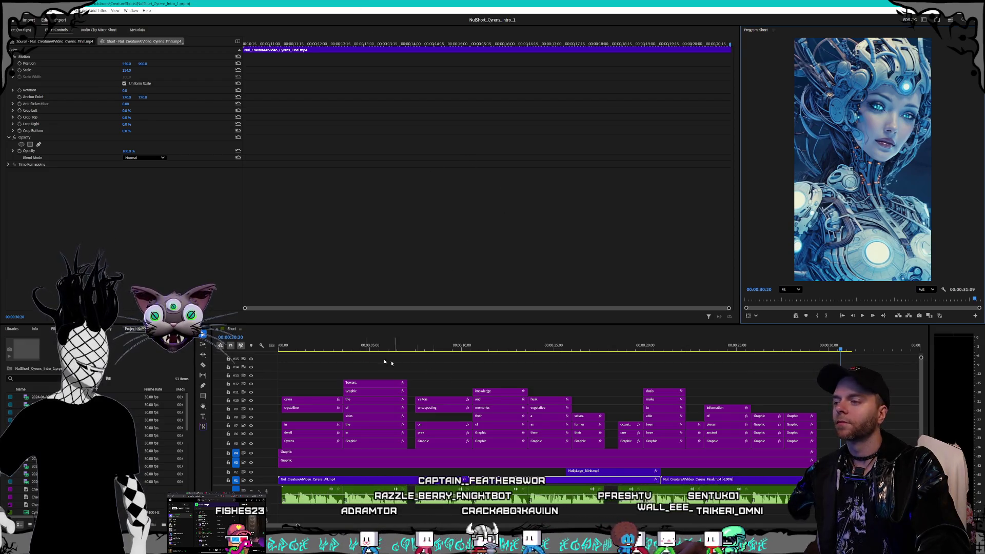
Return the Cyrens short's playhead to its opening title frame, then switch back to the Kling AI browser.
key("Home")
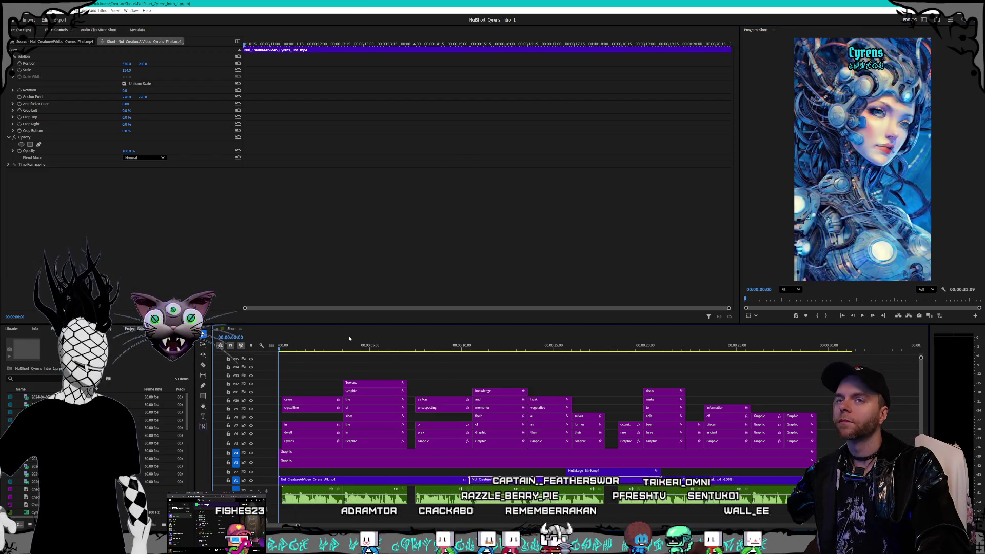
left_click(296, 349)
key("Home")
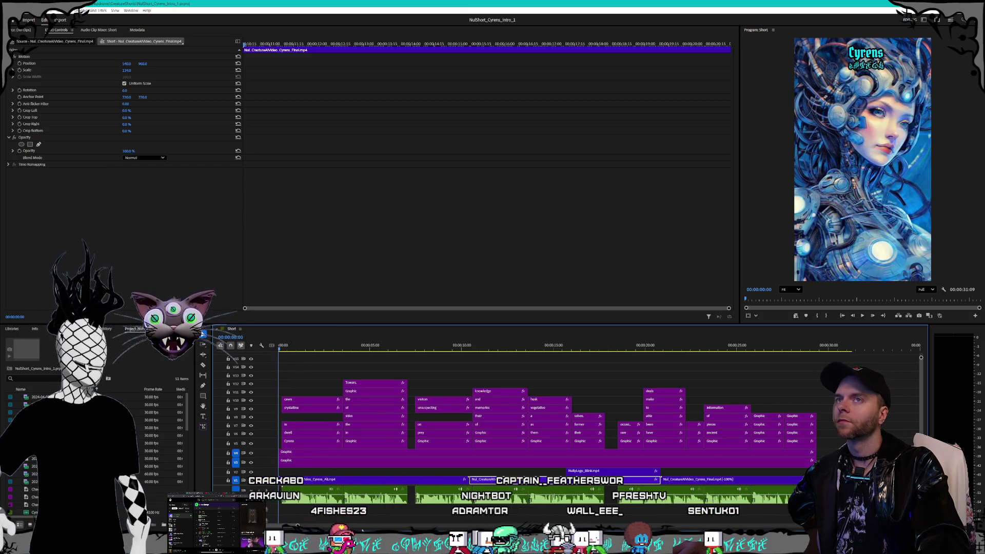
key("alt+Tab")
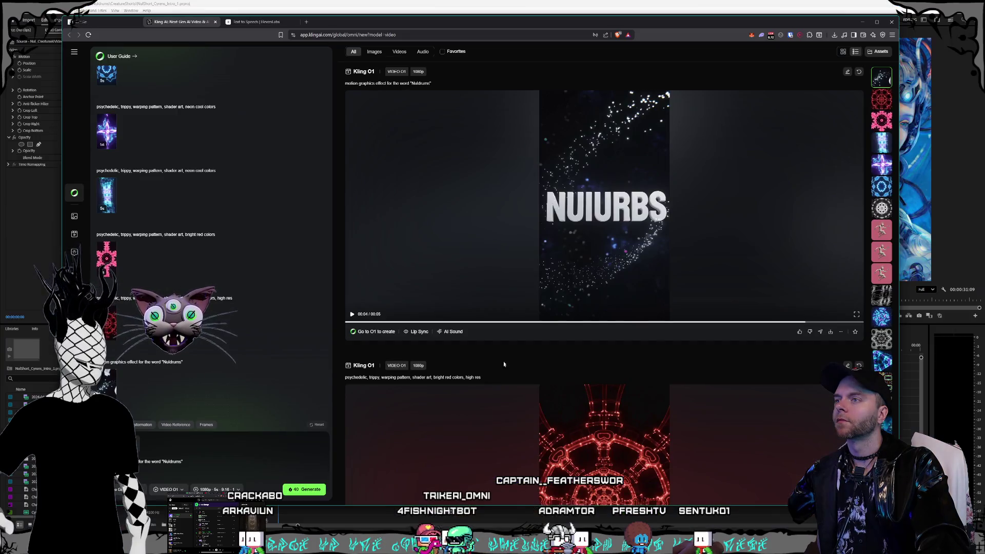
Clear the long Text to Speech script and replace it with the single word 'Sirens'.
left_click(242, 23)
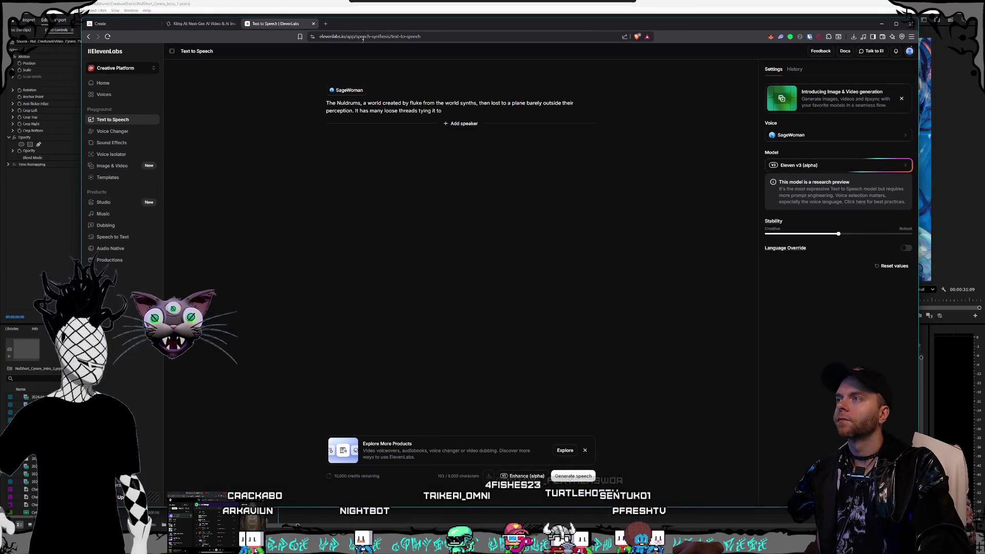
key("ctrl+a")
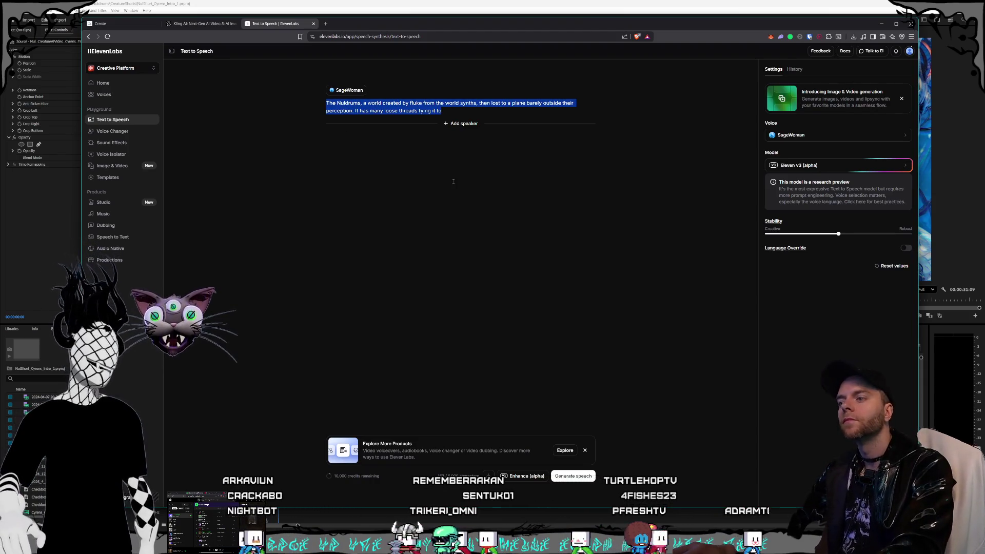
key("BackSpace")
type("Cyrens")
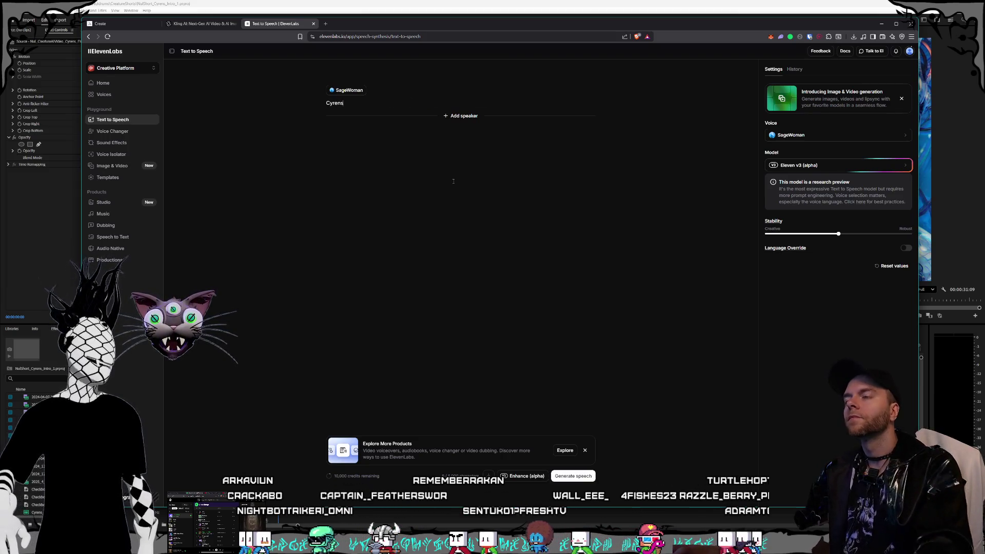
key("BackSpace")
key("BackSpace")
type("Sirens")
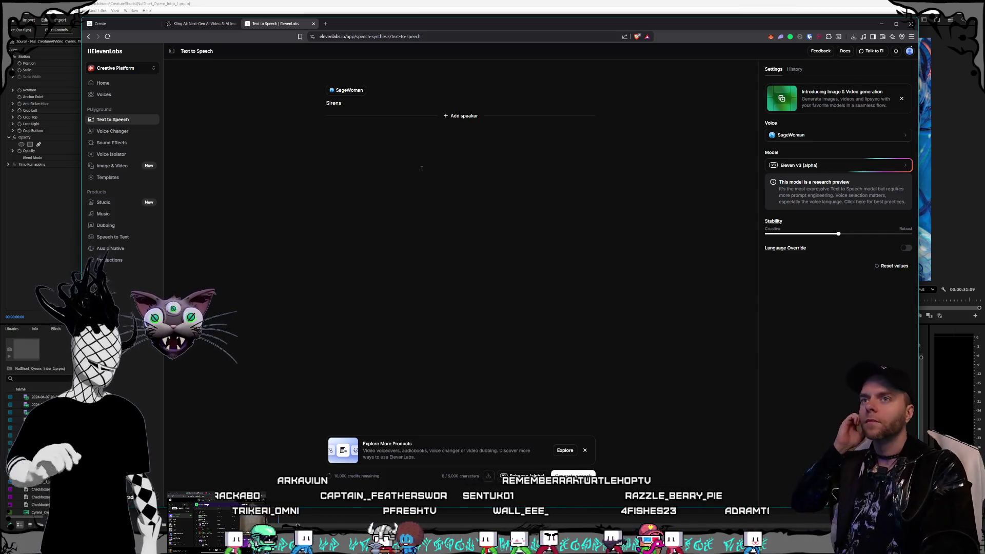
left_click(865, 135)
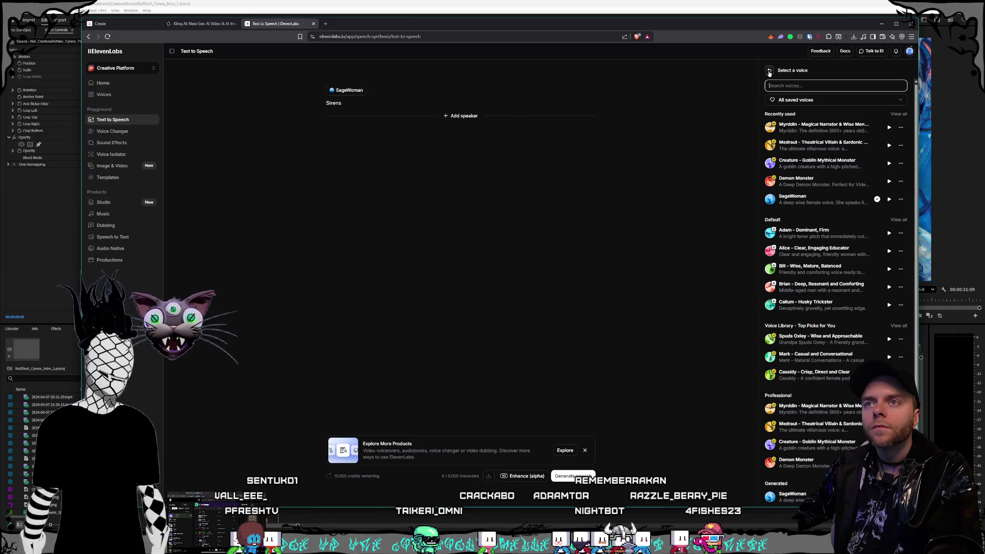
Keep the SageWoman voice, generate 'Sirens' twice, and play back the second take.
left_click(769, 71)
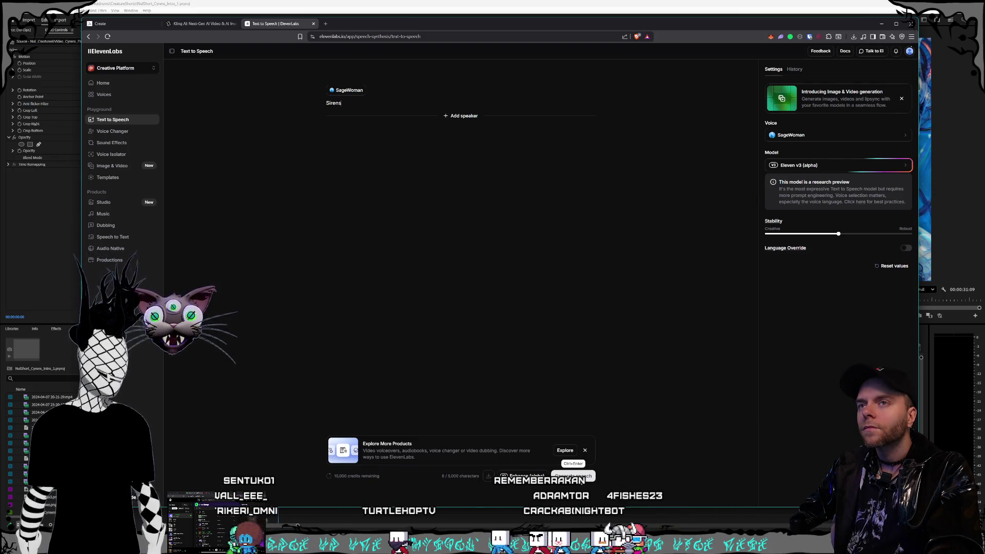
left_click(581, 477)
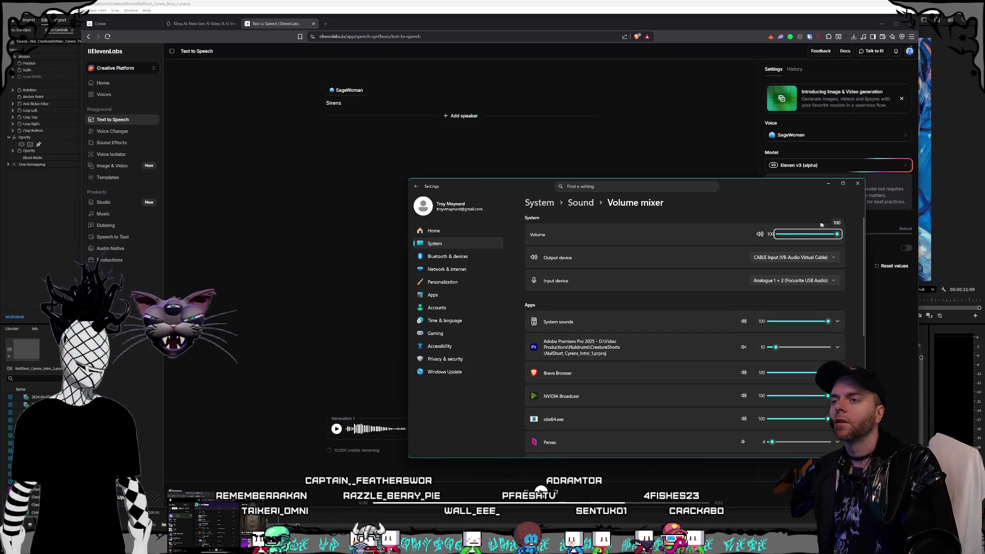
left_click(858, 185)
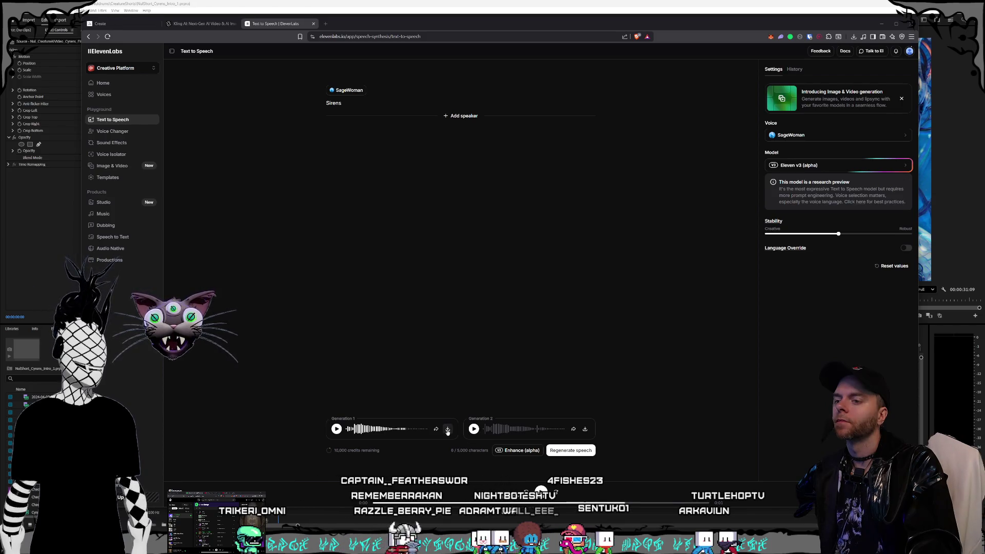
left_click(473, 430)
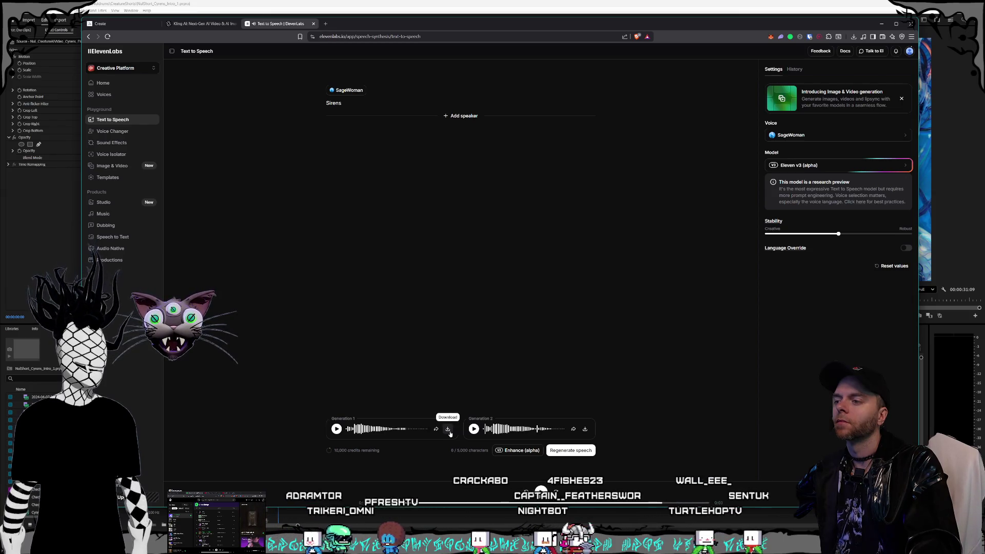
Download the first Sirens take as an mp3 and point the save dialog at the Storage1 (D:) drive.
left_click(448, 430)
mouse_move(330, 23)
left_mouse_down()
mouse_move(762, 146)
mouse_move(659, 124)
left_mouse_up()
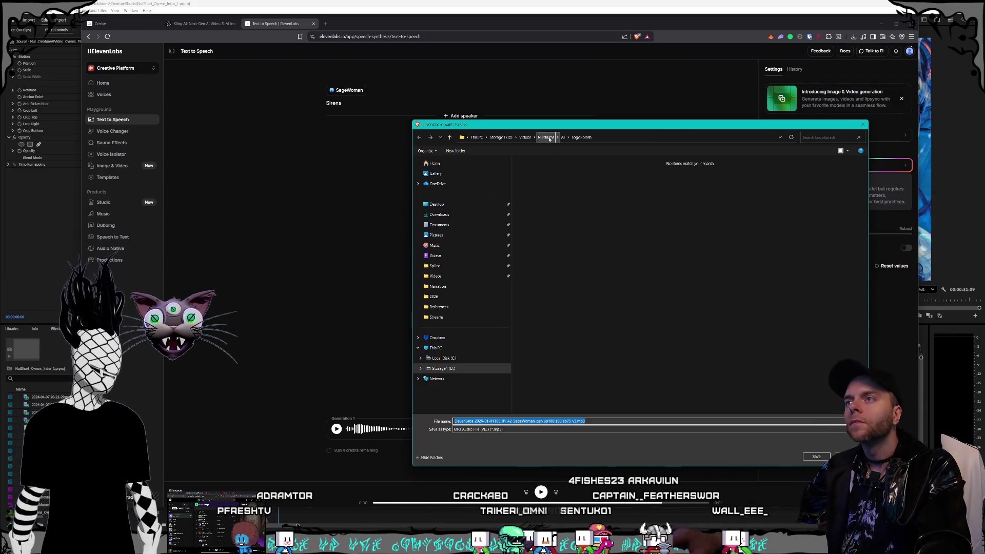
left_click(504, 135)
left_click_drag(504, 124, 984, 126)
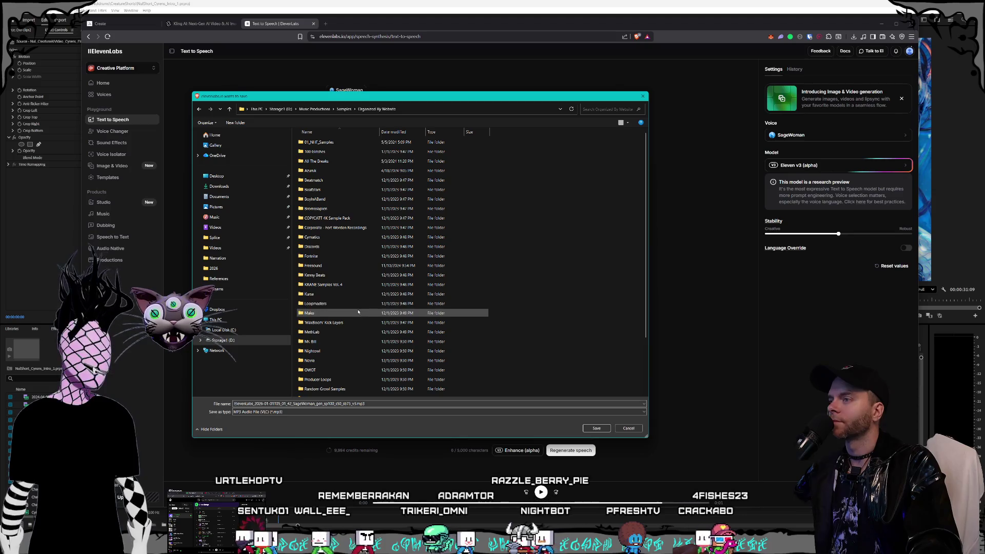
scroll(355, 332, "down", 6)
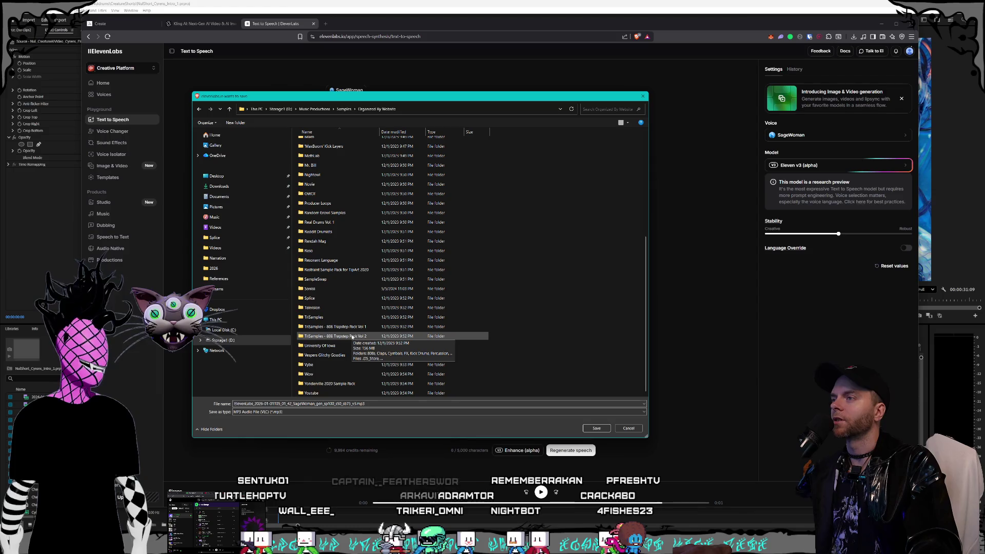
scroll(352, 337, "up", 6)
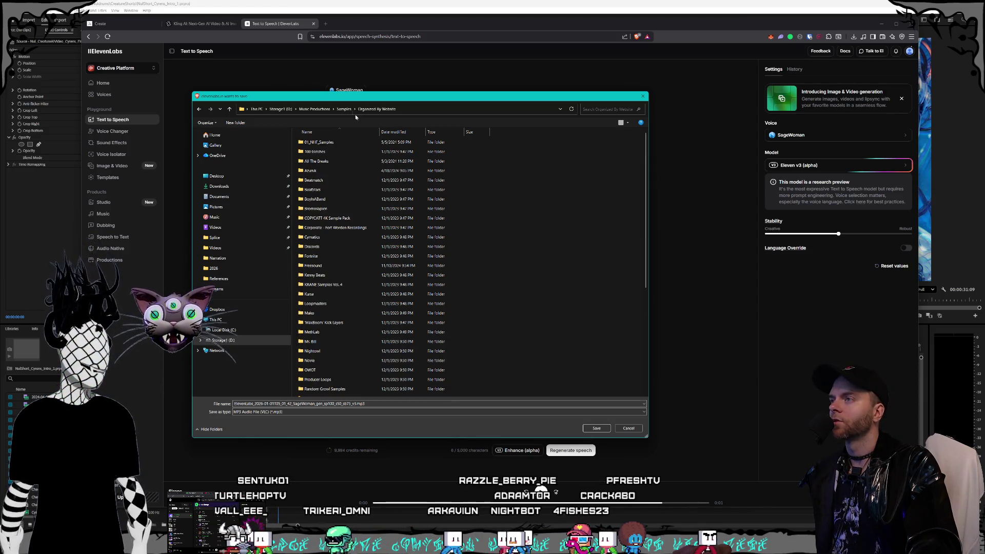
Browse the Samples subfolders and settle in the Organized By Website folder.
left_click(344, 109)
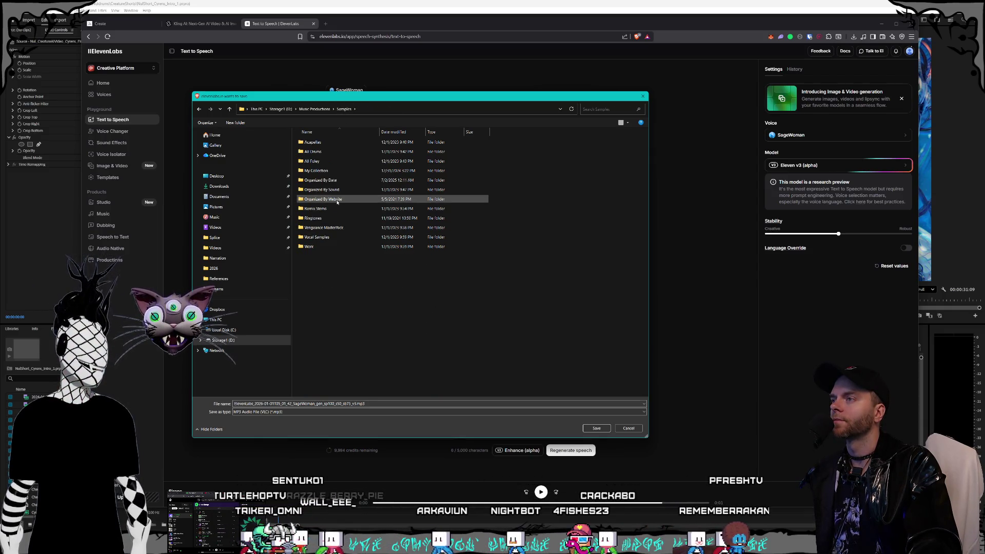
double_click(337, 202)
scroll(339, 205, "down", 6)
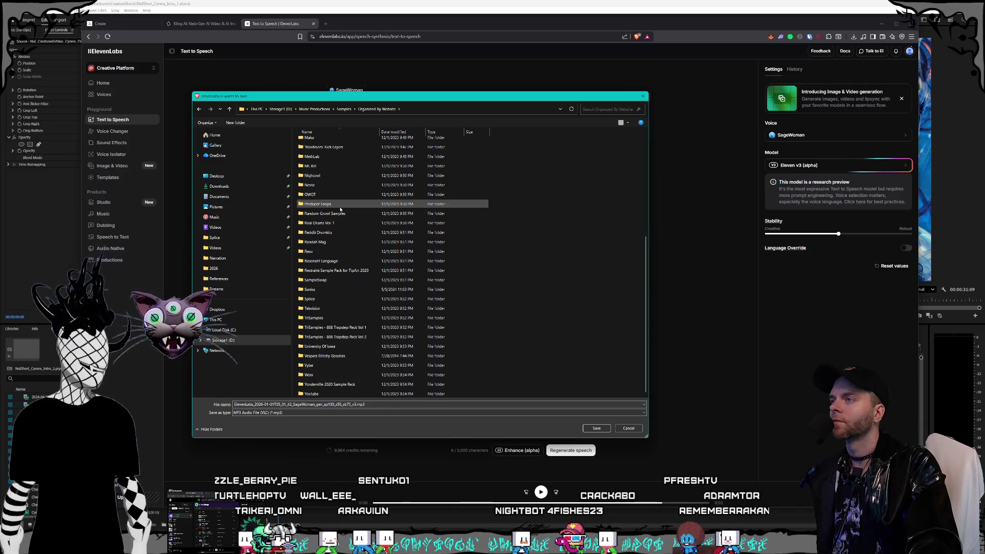
key("alt+Left")
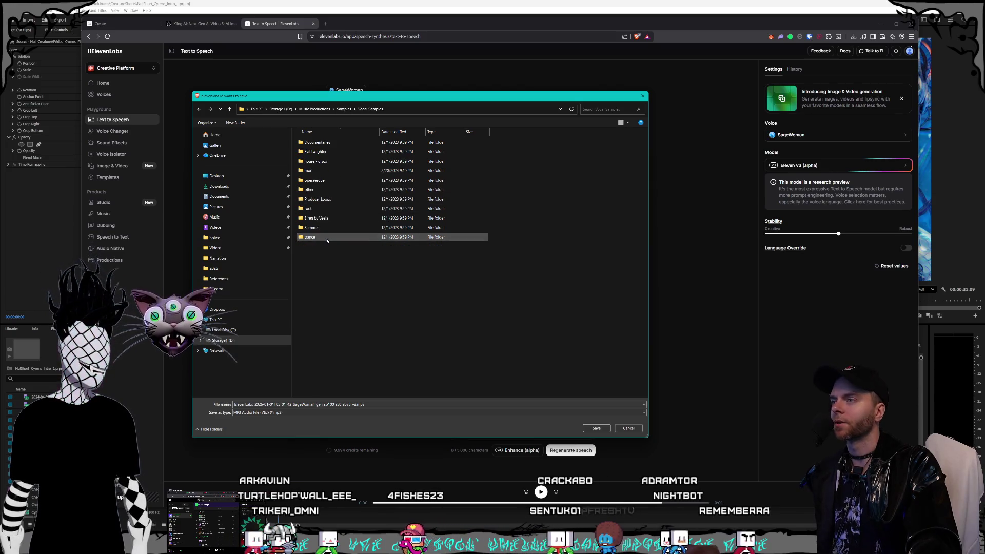
double_click(329, 237)
left_click(343, 109)
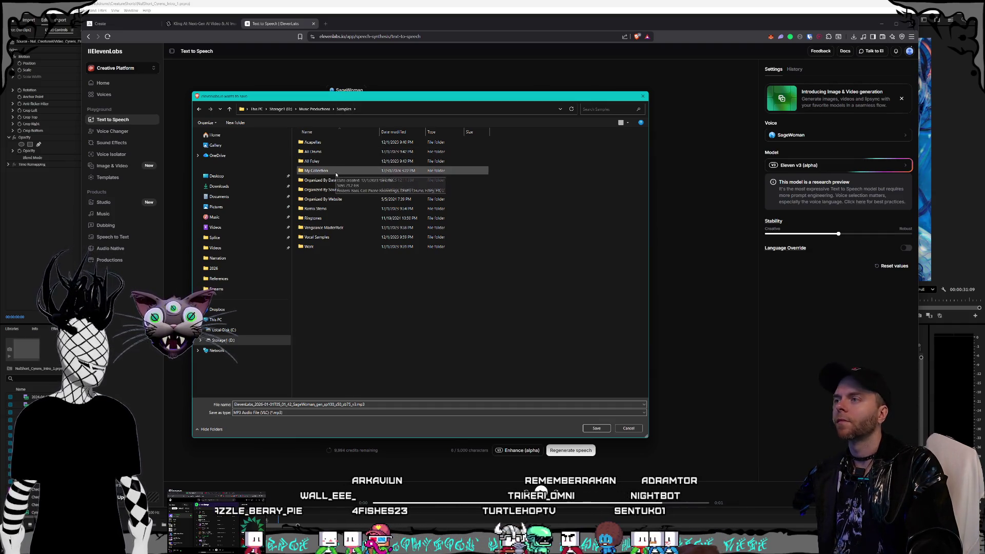
double_click(336, 173)
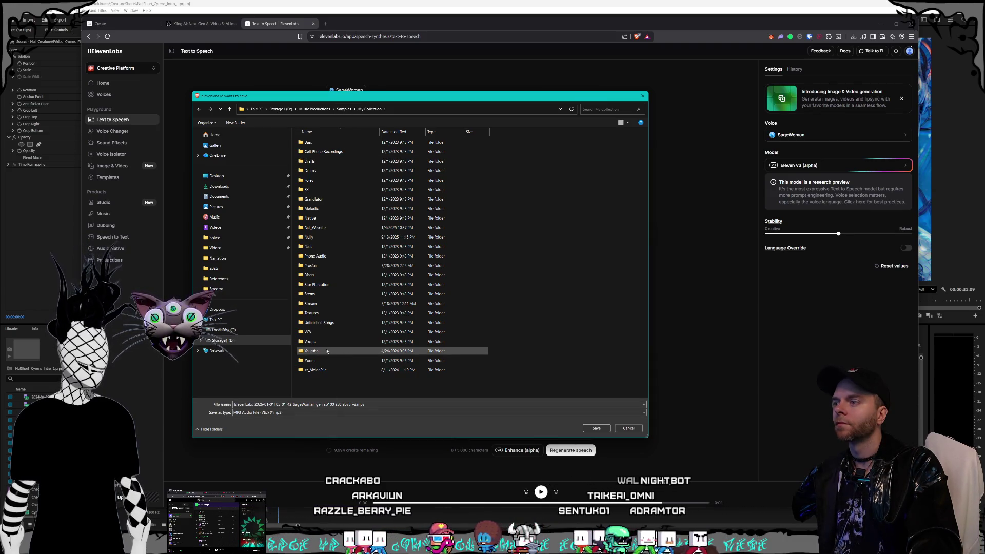
double_click(310, 342)
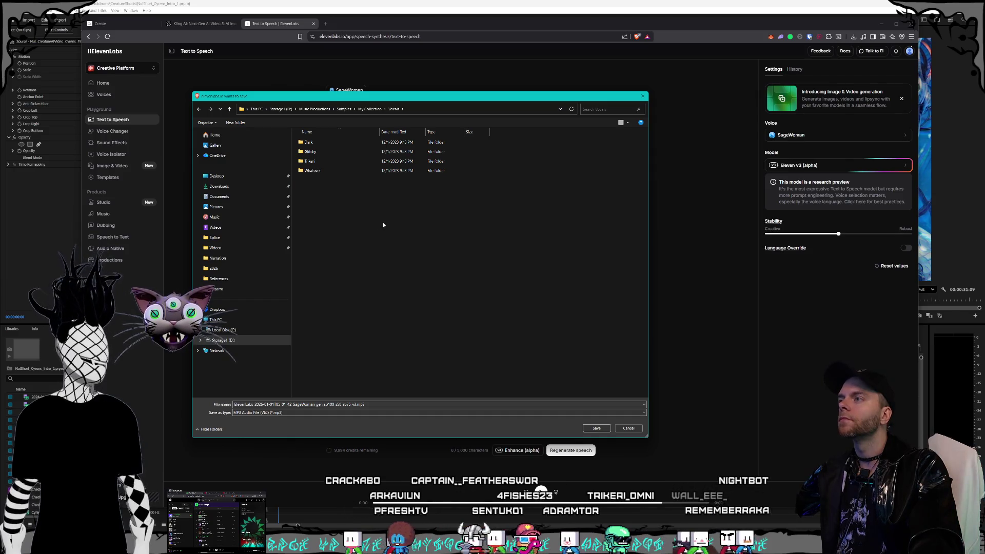
left_click(369, 109)
left_click(341, 109)
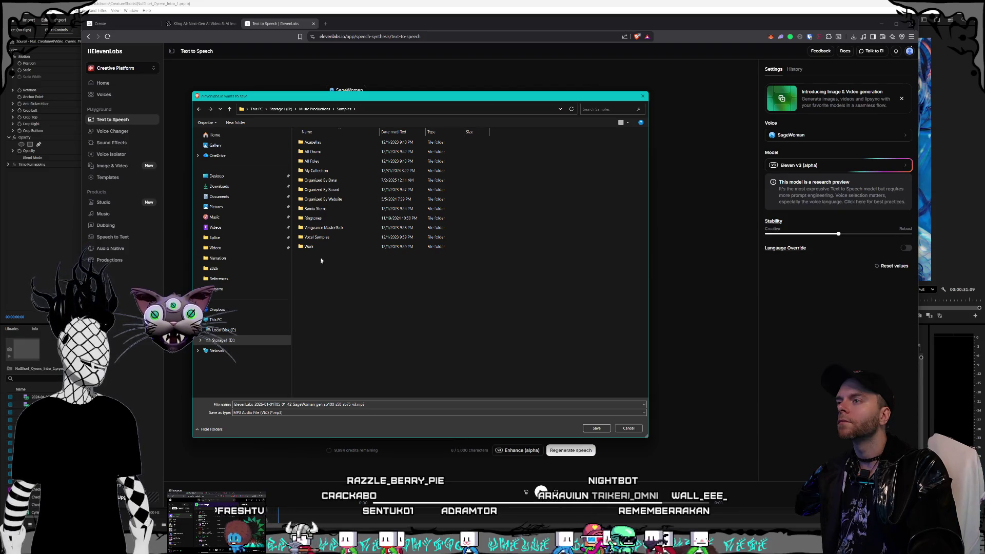
double_click(330, 202)
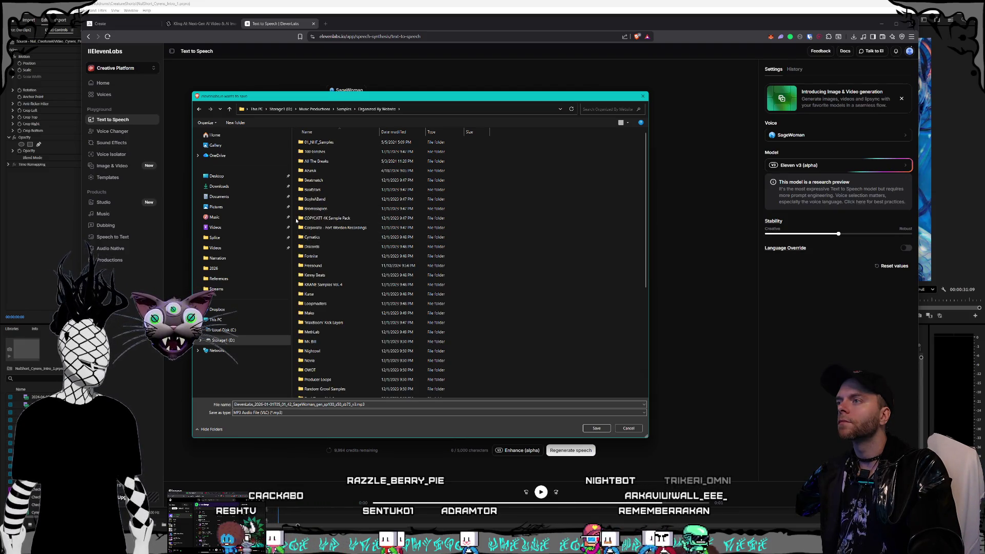
Create a new 'Eleven Labs' folder inside Organized By Website and open it.
right_click(295, 221)
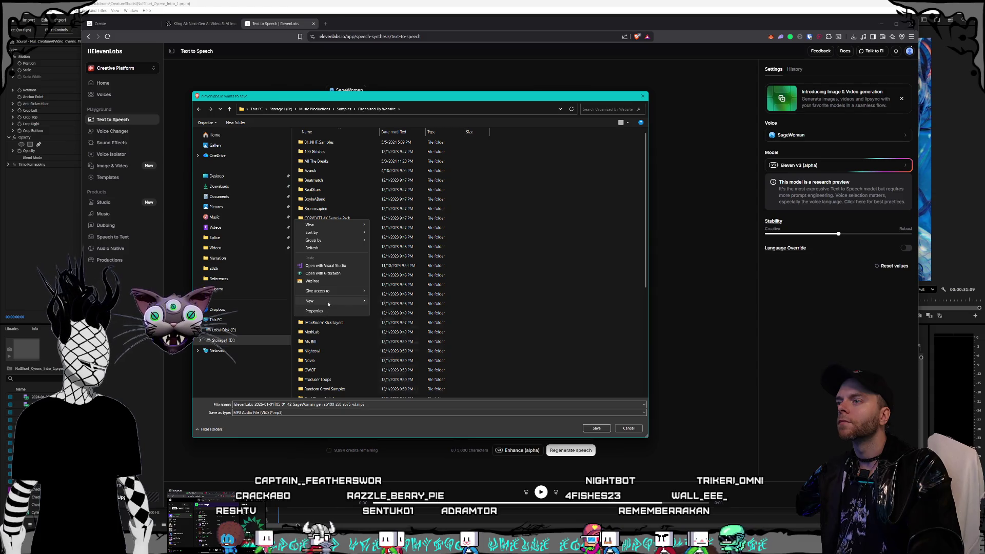
mouse_move(329, 304)
left_click(396, 302)
type("Eleven")
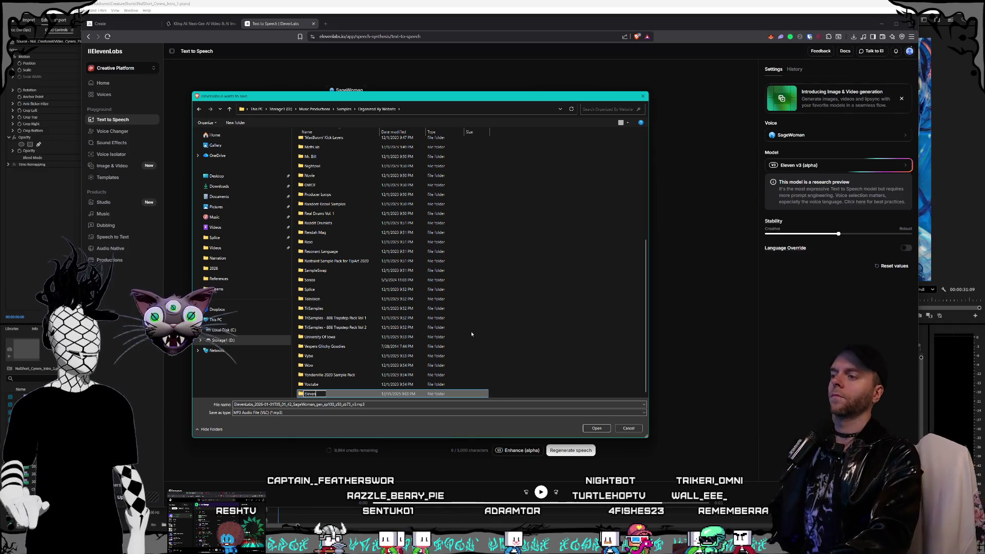
type(" Labs")
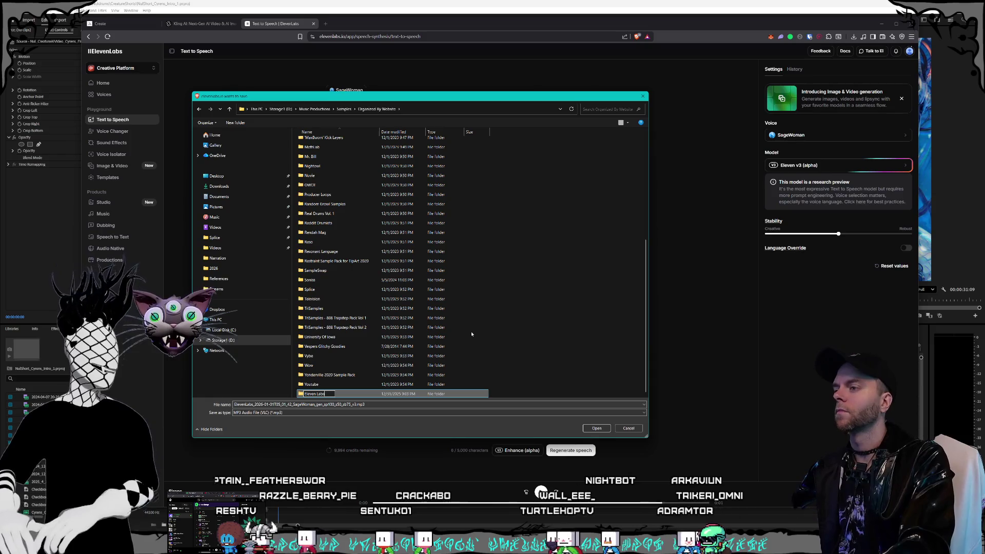
key("Return")
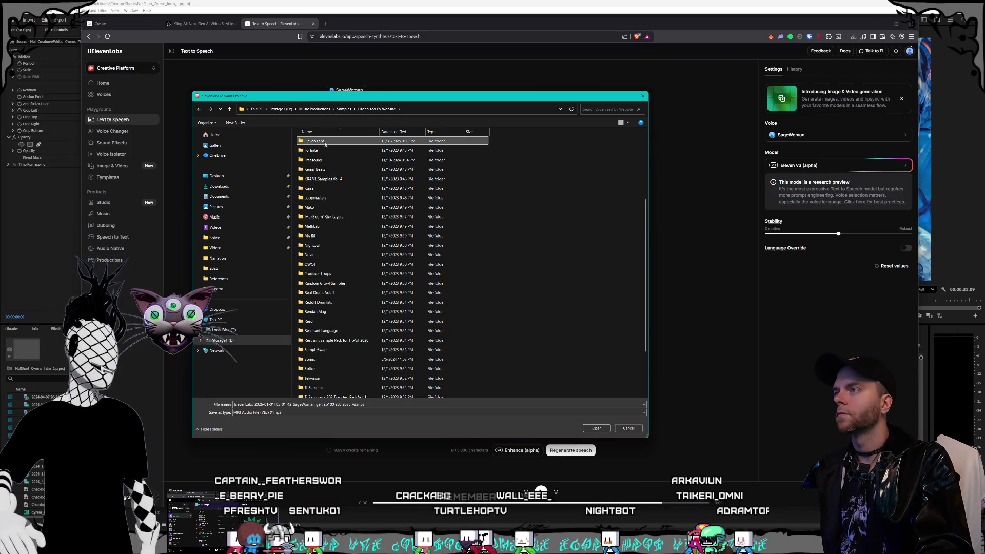
key("Return")
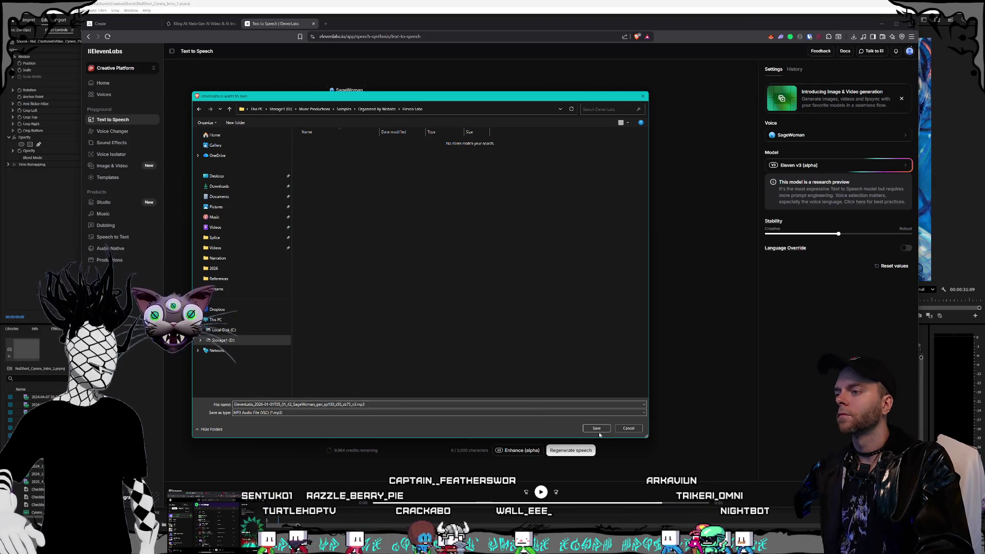
Name the file Sirens_Word.mp3 and save it in the Eleven Labs folder.
key("ctrl+a")
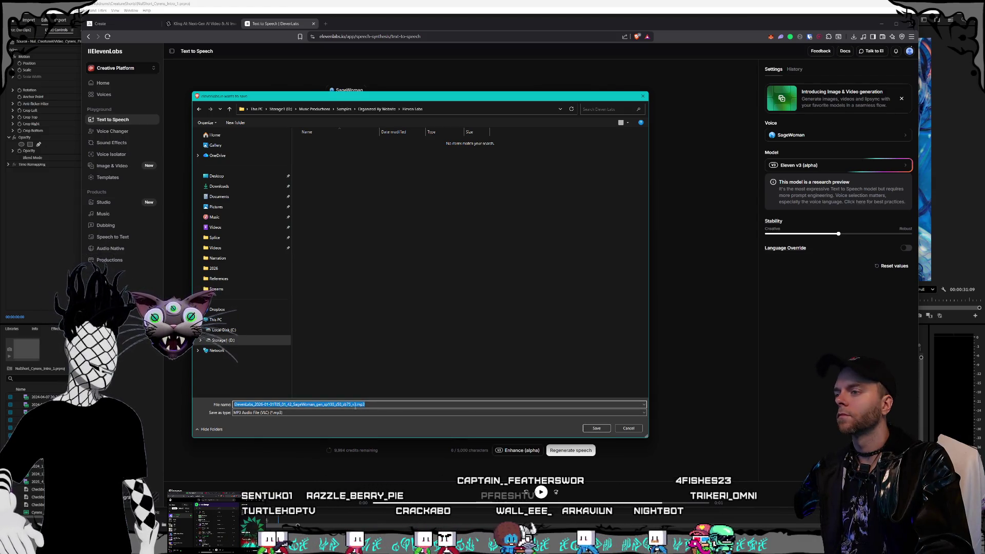
mouse_move(541, 490)
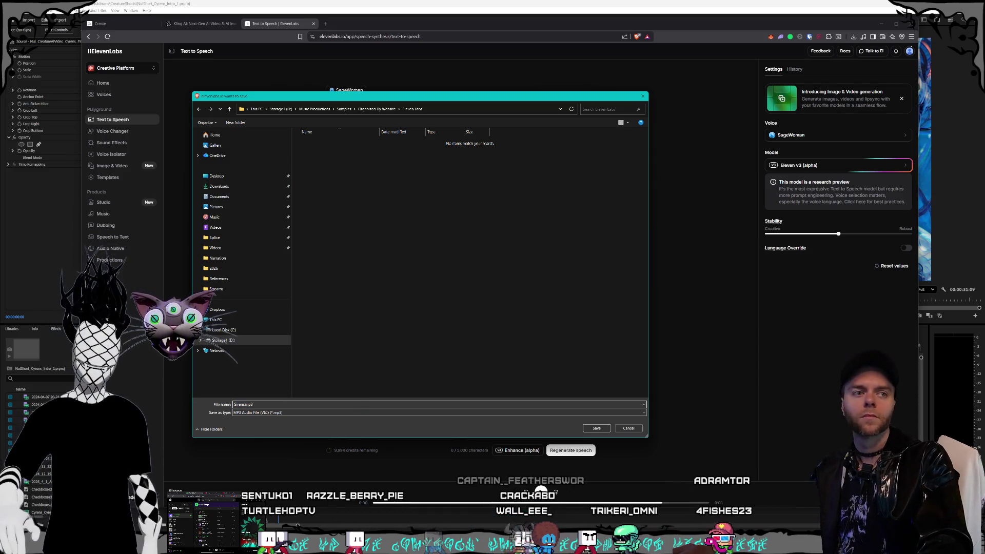
left_click(541, 492)
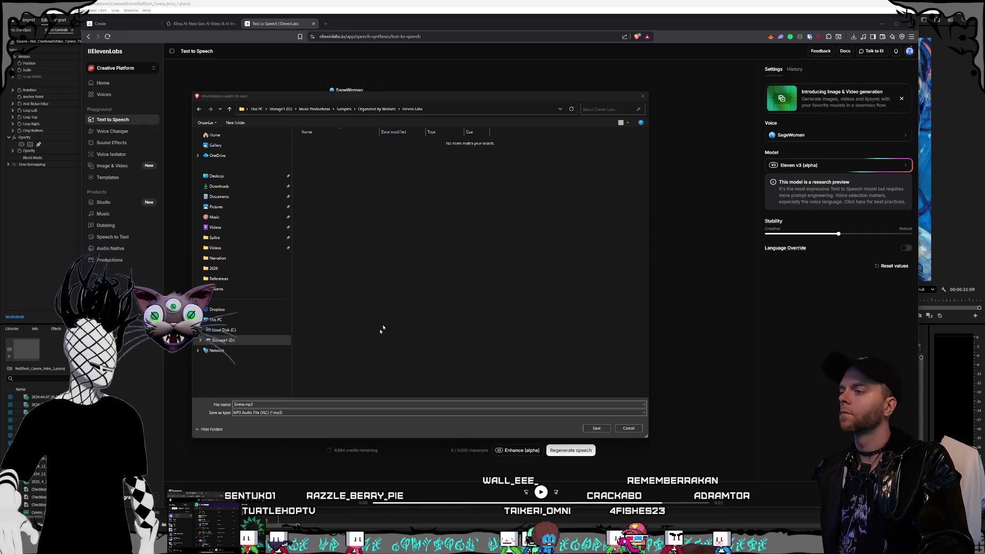
left_click(248, 404)
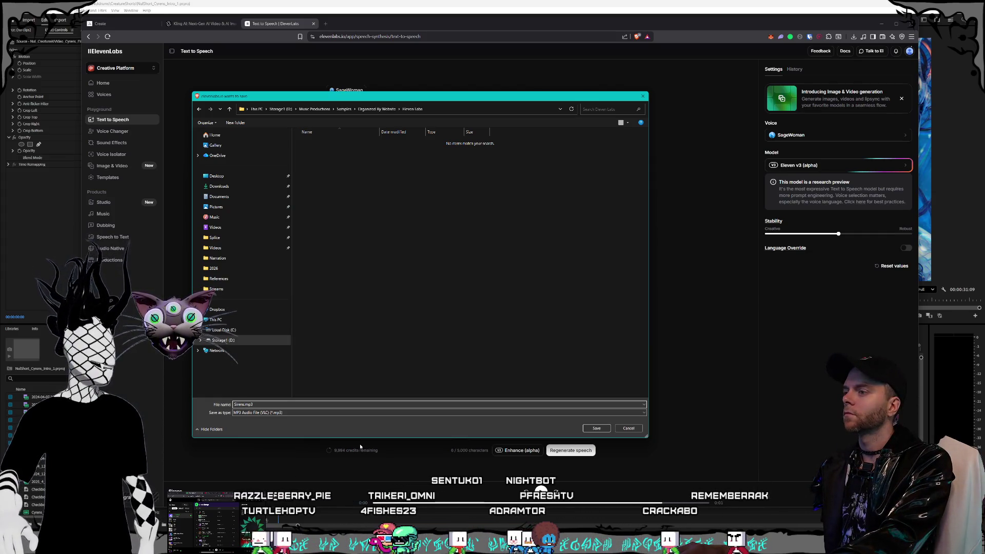
type("_Word")
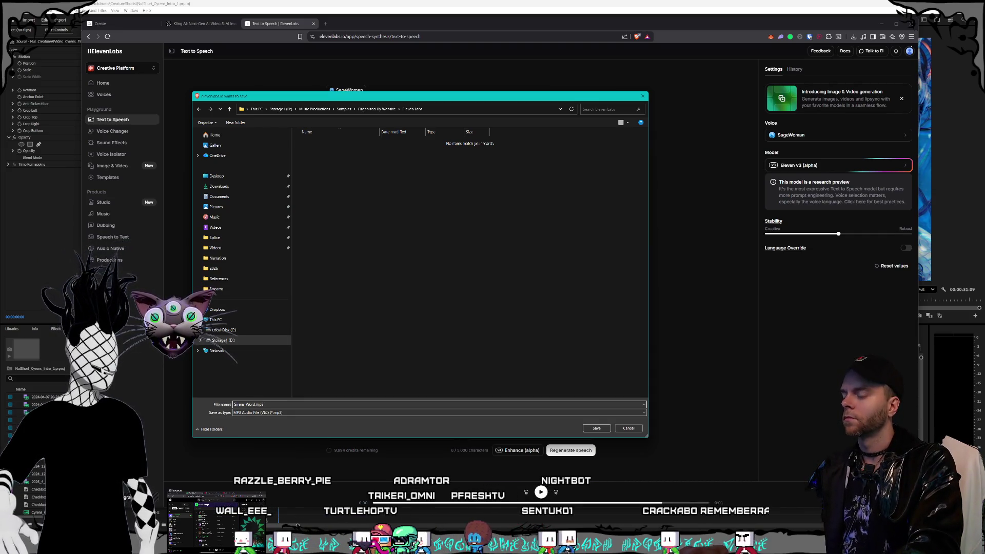
key("Return")
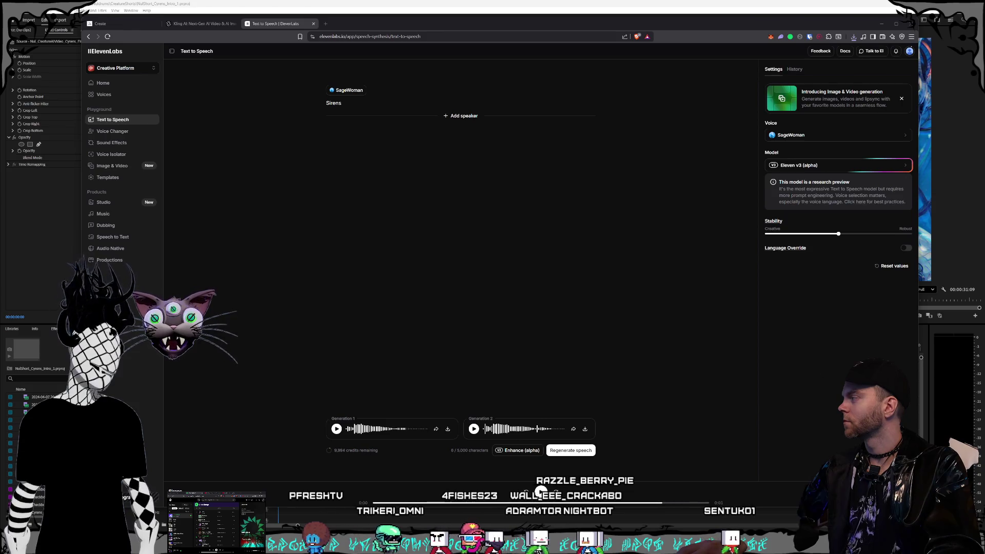
Bring Sirens_Word.mp3 from the Premiere project into the sequence near its start.
left_click(882, 25)
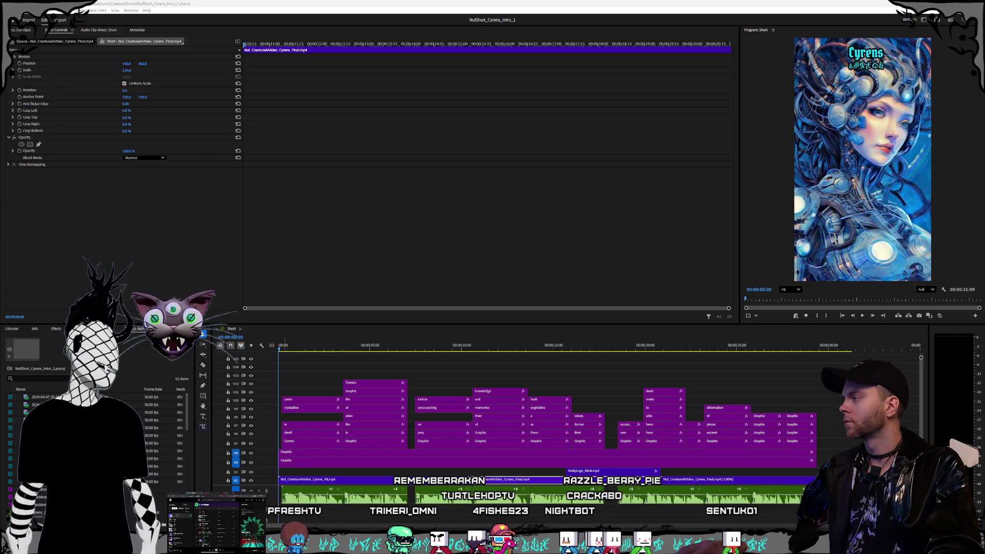
left_click_drag(265, 368, 355, 492)
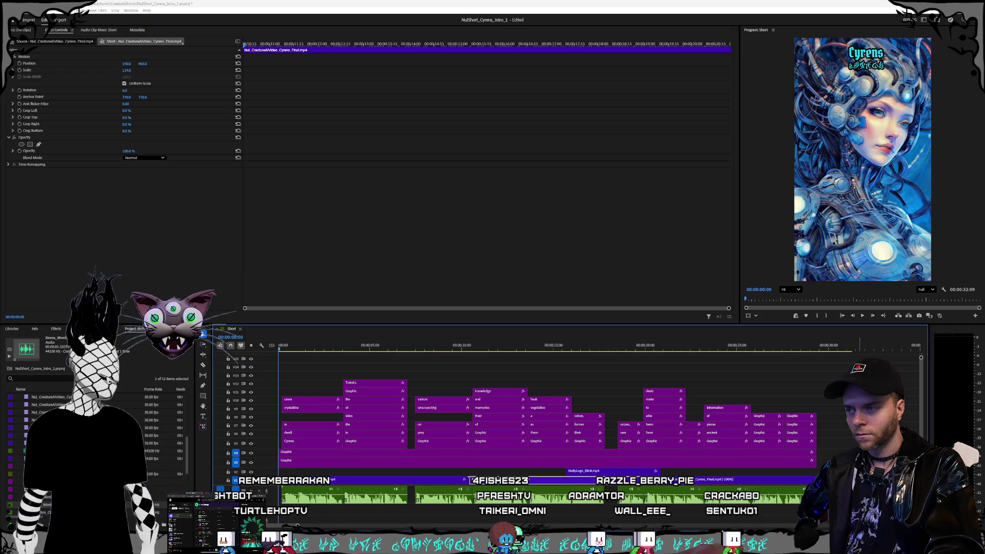
left_click(295, 516)
left_click_drag(295, 516, 295, 517)
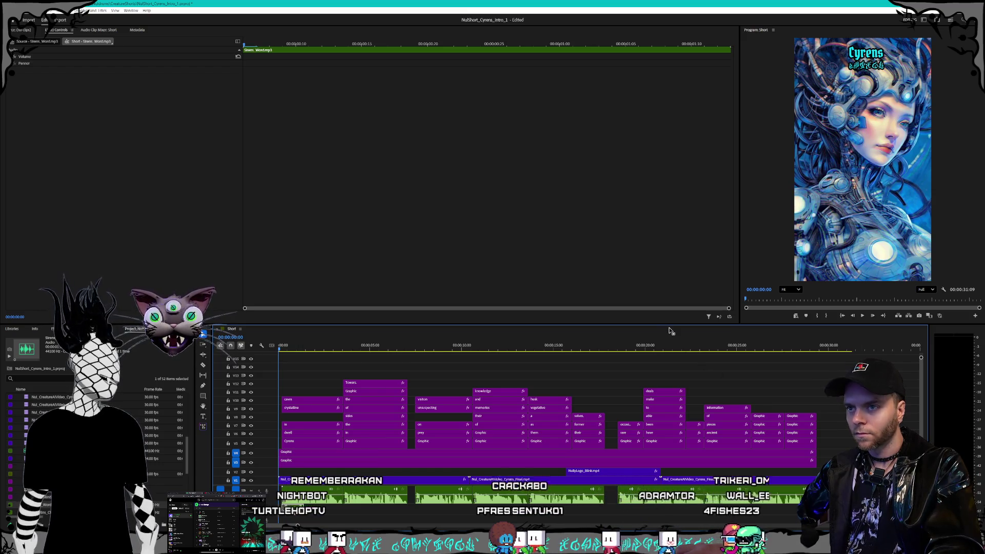
Enlarge the timeline to show the audio tracks and move the Sirens_Word clip to the very start.
left_click_drag(680, 324, 680, 307)
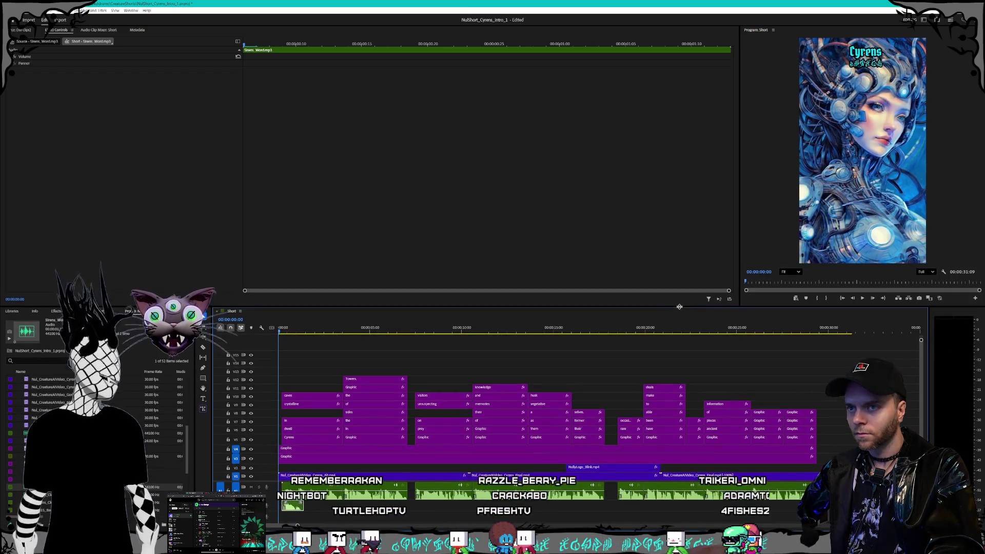
left_click_drag(922, 342, 921, 342)
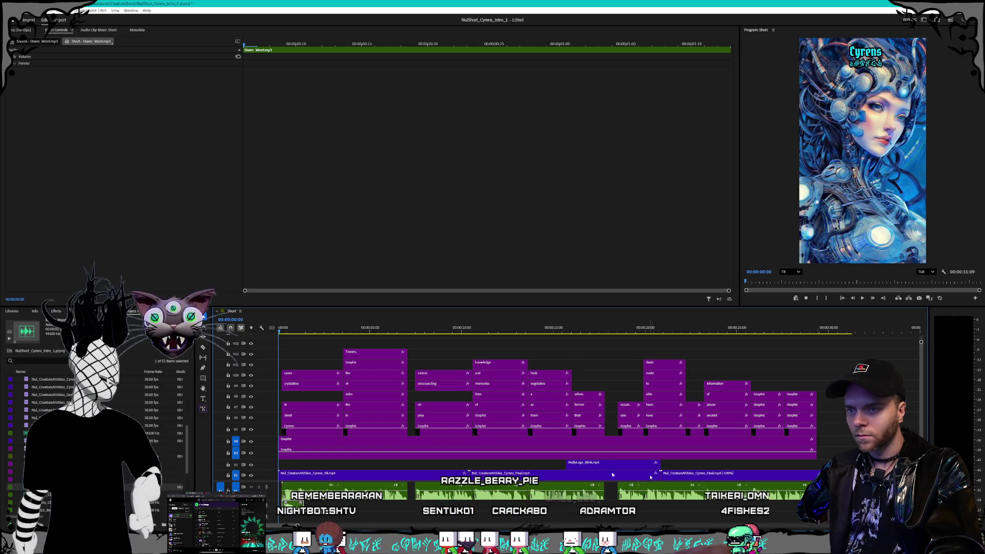
left_click_drag(227, 480, 228, 416)
left_click(323, 462)
left_click_drag(292, 459, 290, 460)
left_click(768, 479)
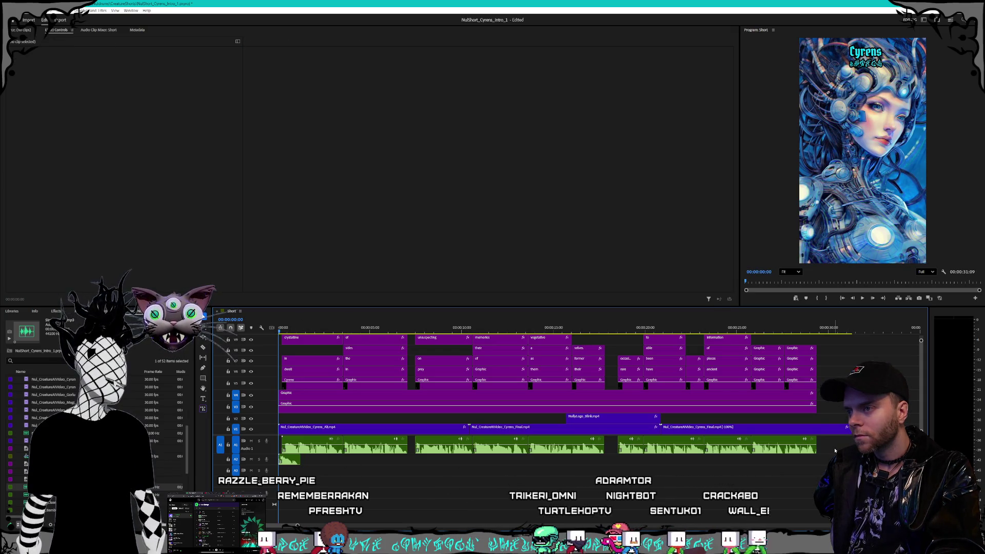
Select the A1 voiceover, graphic and caption clips and shift them later to make room.
left_click_drag(836, 450, 290, 448)
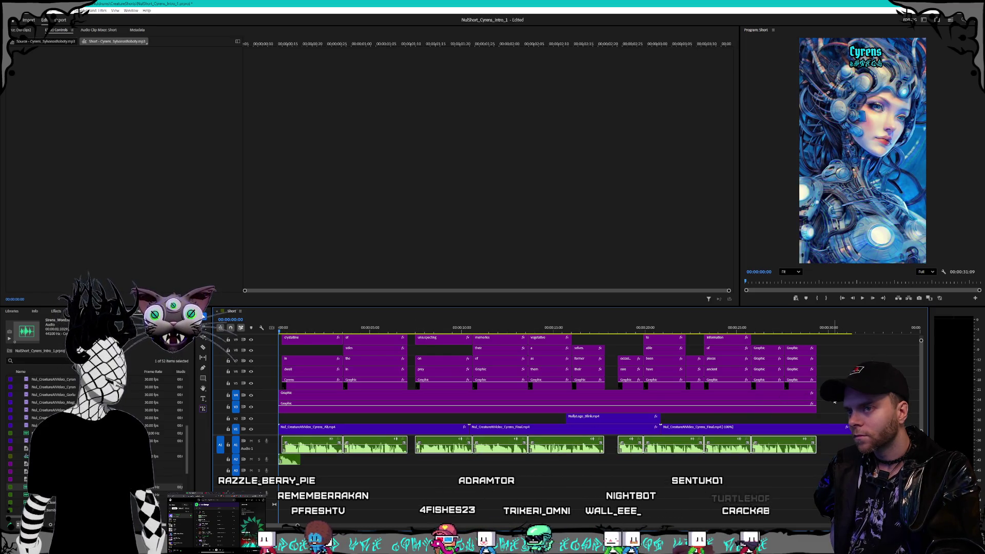
mouse_move(831, 332)
left_mouse_down()
mouse_move(570, 386)
mouse_move(282, 386)
left_mouse_up()
left_click_drag(921, 341, 922, 338)
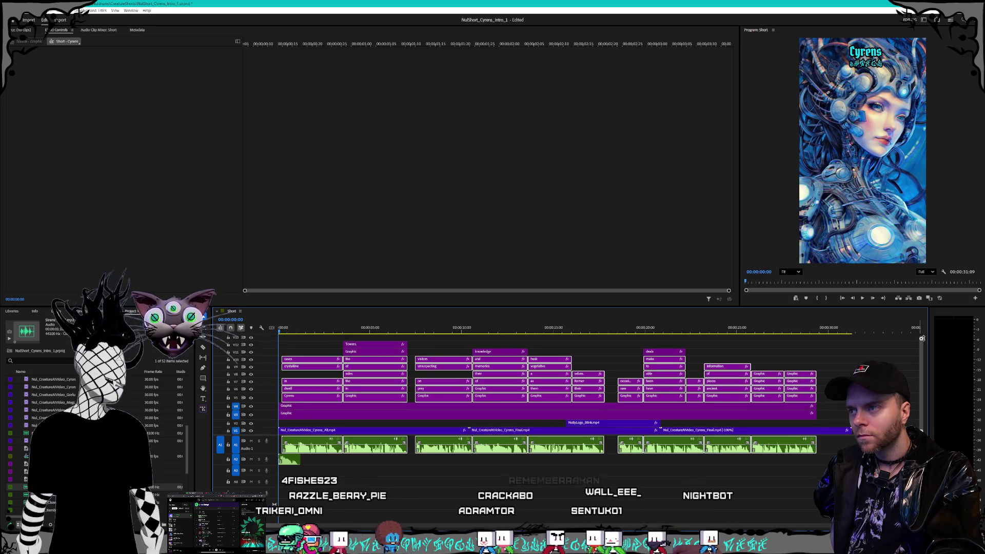
mouse_move(780, 349)
left_mouse_down()
mouse_move(311, 376)
mouse_move(313, 349)
mouse_move(471, 377)
mouse_move(832, 398)
left_mouse_up()
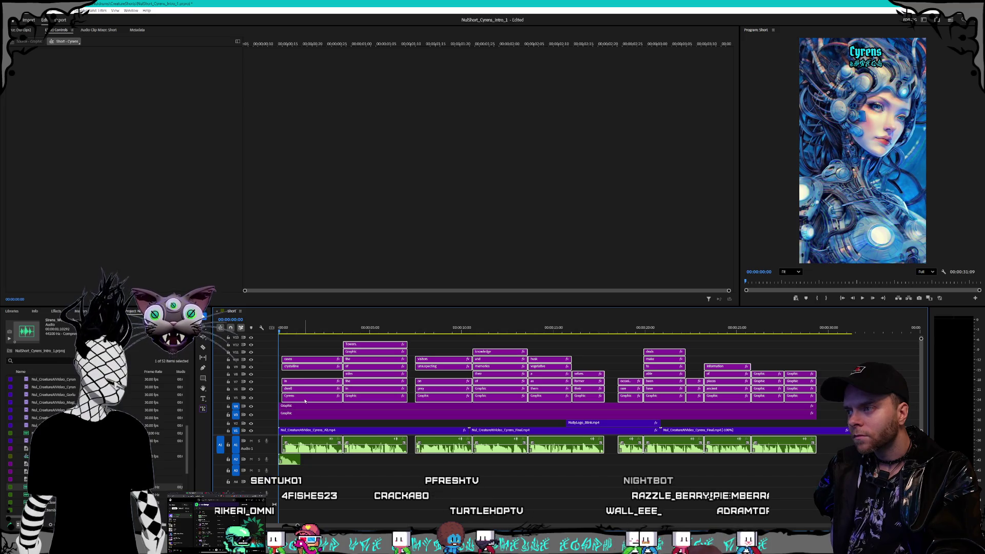
left_click_drag(305, 401, 324, 402)
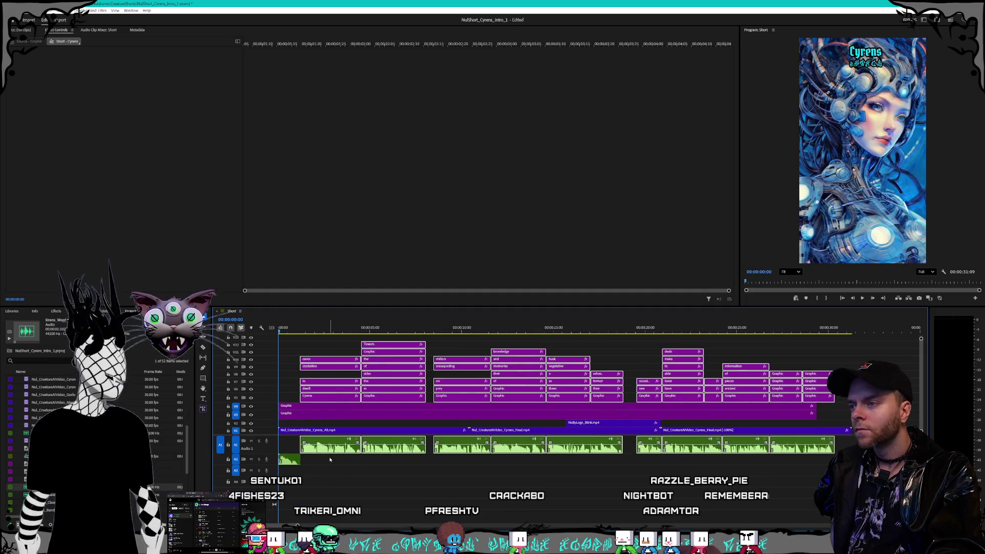
Duplicate the Sirens_Word intro clip onto audio track A3.
left_click(330, 460)
left_click(293, 461)
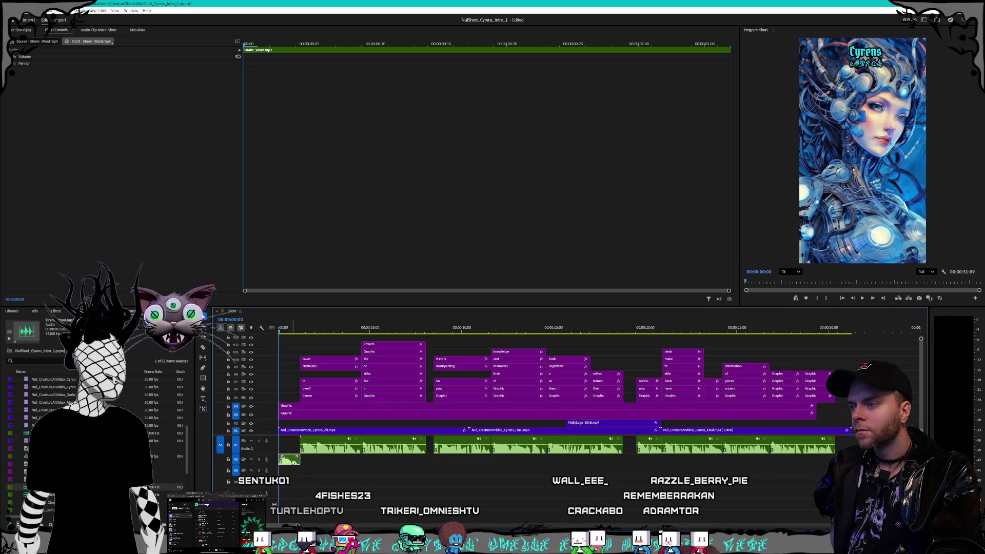
right_click(294, 461)
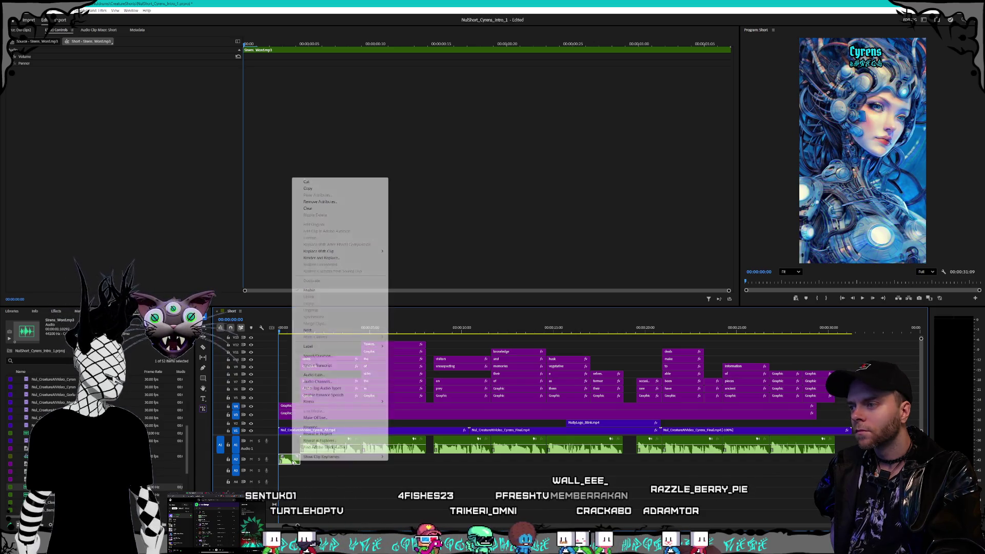
key("Escape")
left_click(314, 479)
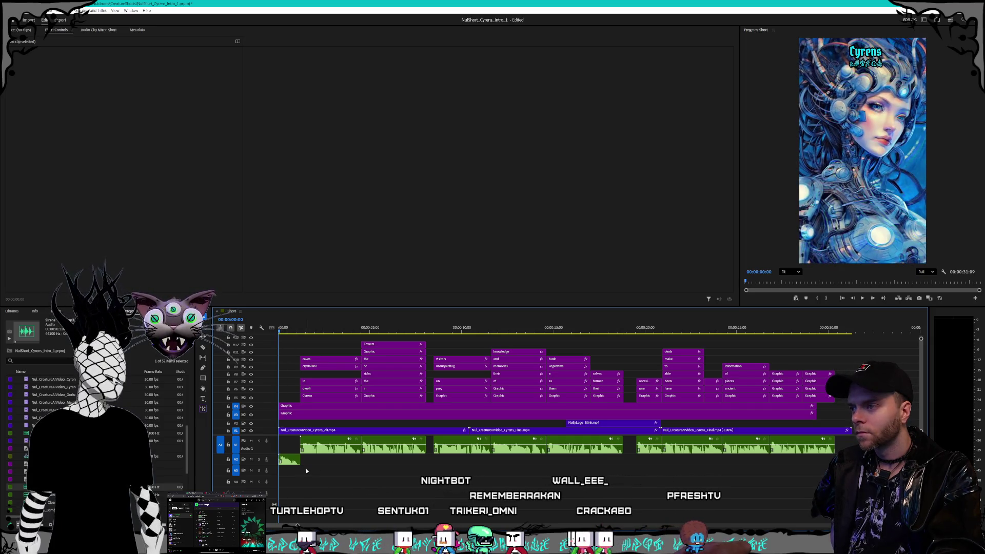
key("Down")
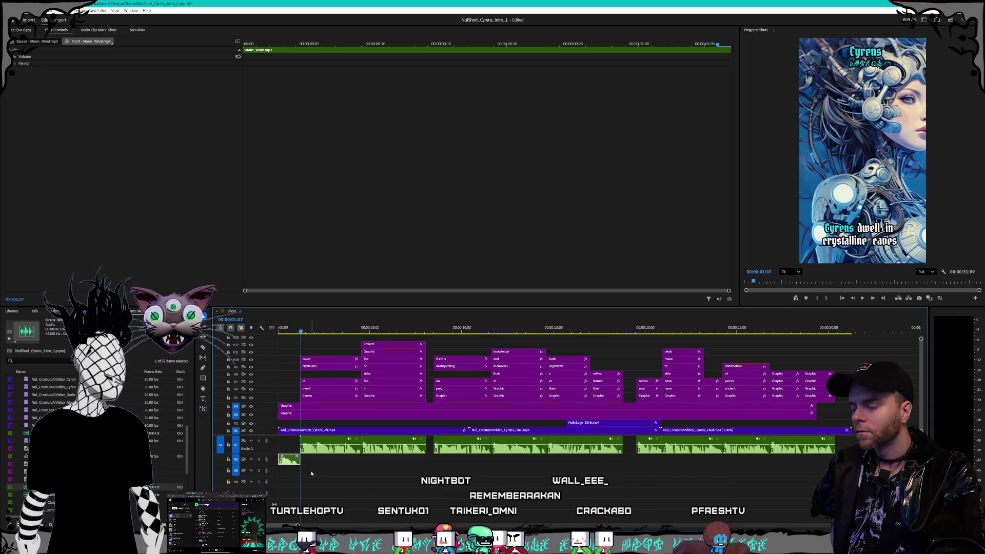
key("space")
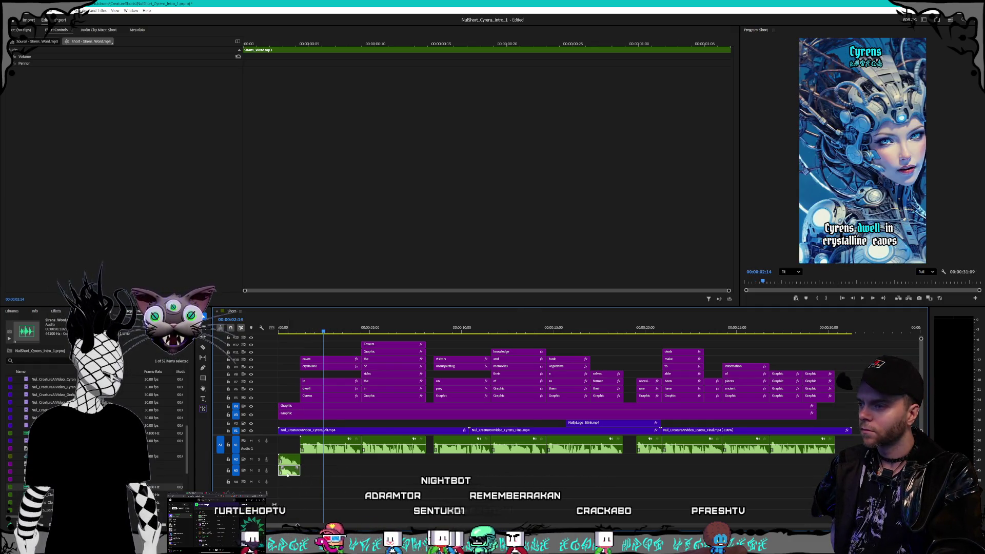
Check the A3 copy's Speed/Duration settings without changing them, then bring up the Effects panel.
right_click(287, 474)
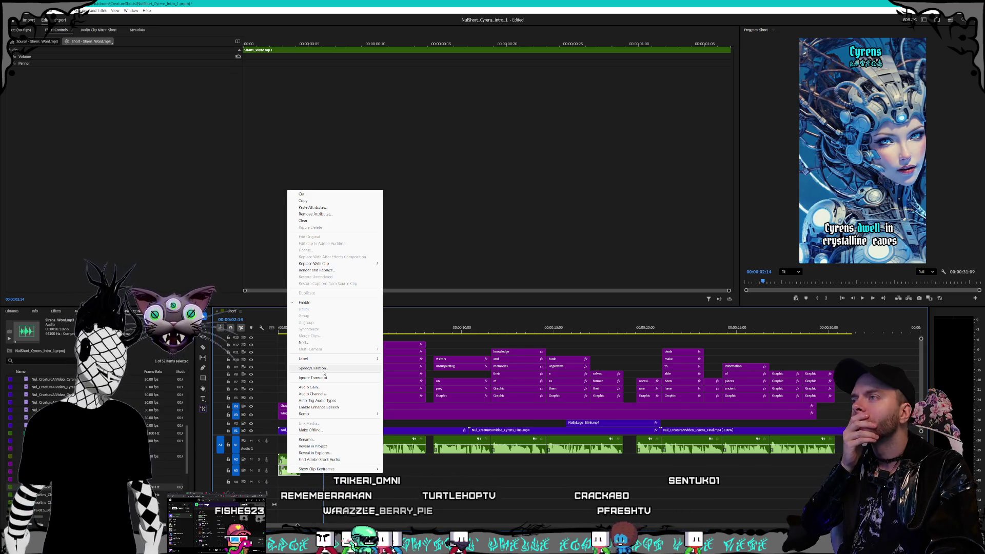
left_click(323, 371)
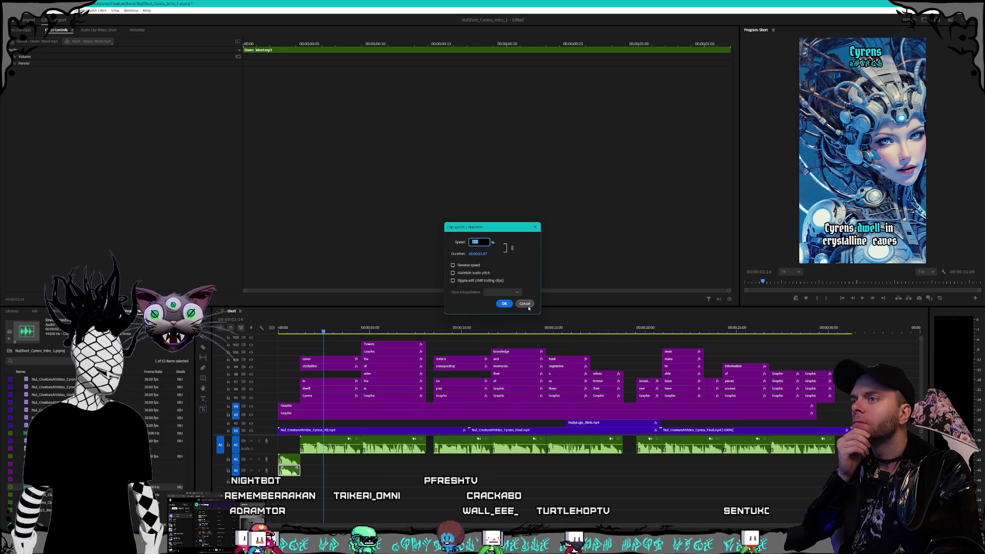
left_click(525, 303)
right_click(288, 464)
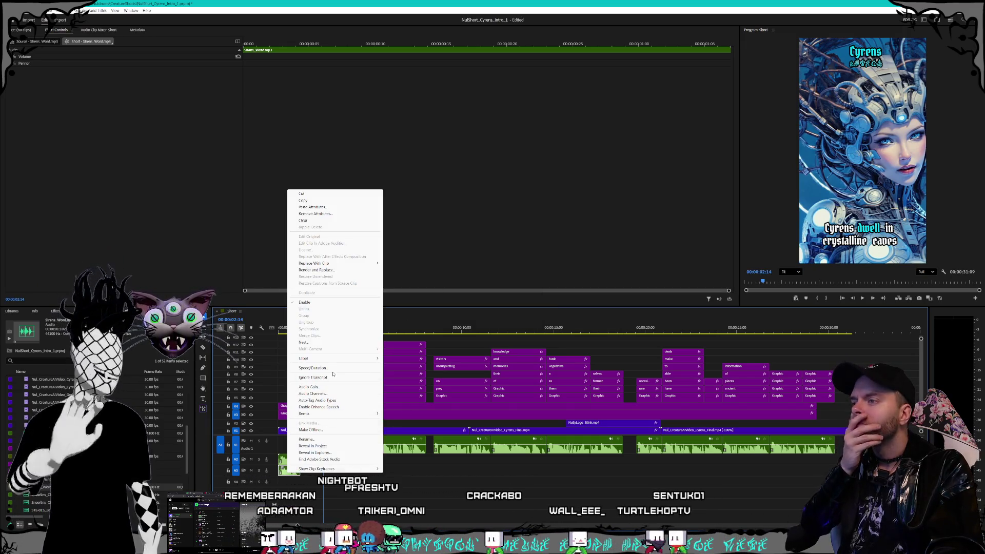
mouse_move(338, 358)
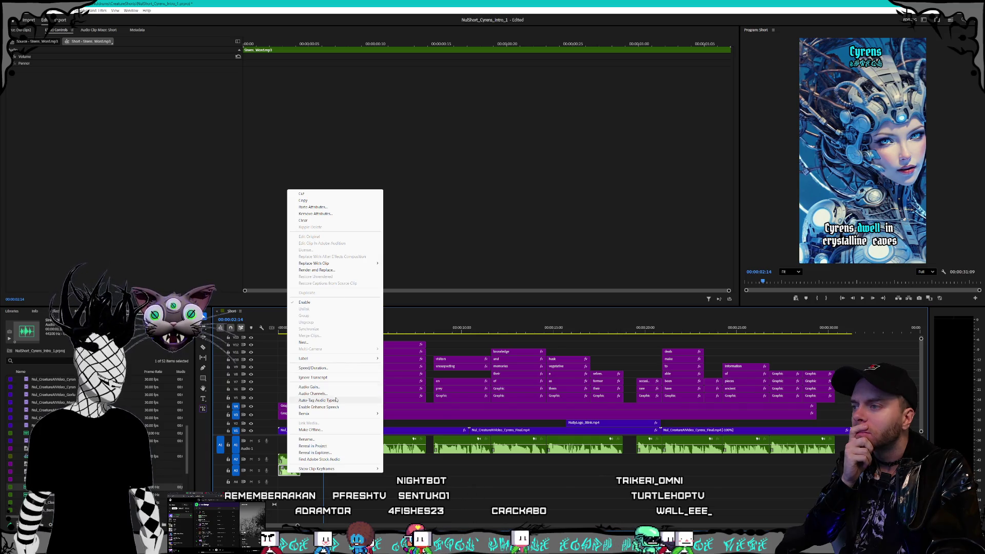
left_click(410, 465)
left_click(54, 311)
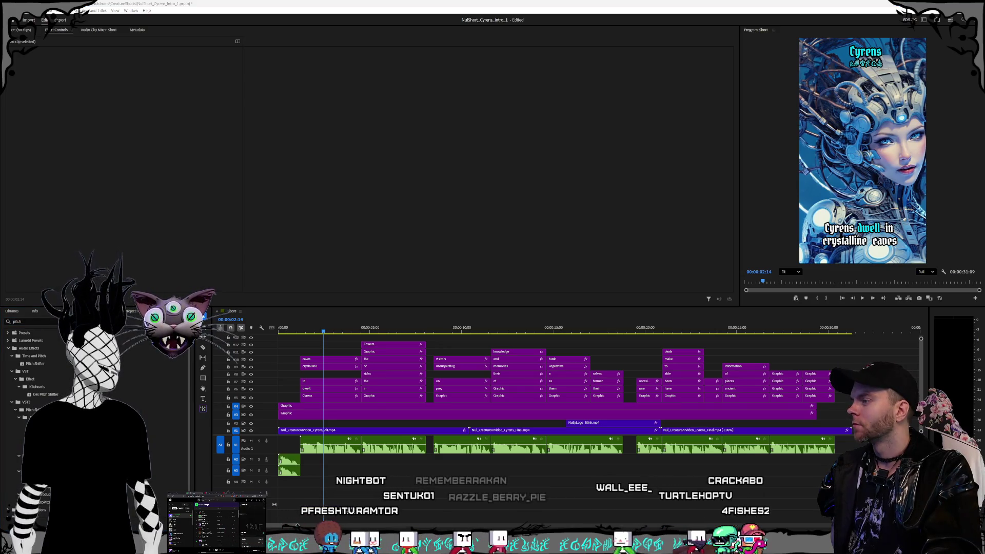
Apply kHs Pitch Shifter to Sirens_Word.mp3 and set its Pitch to -7.00 semitones.
left_click(41, 395)
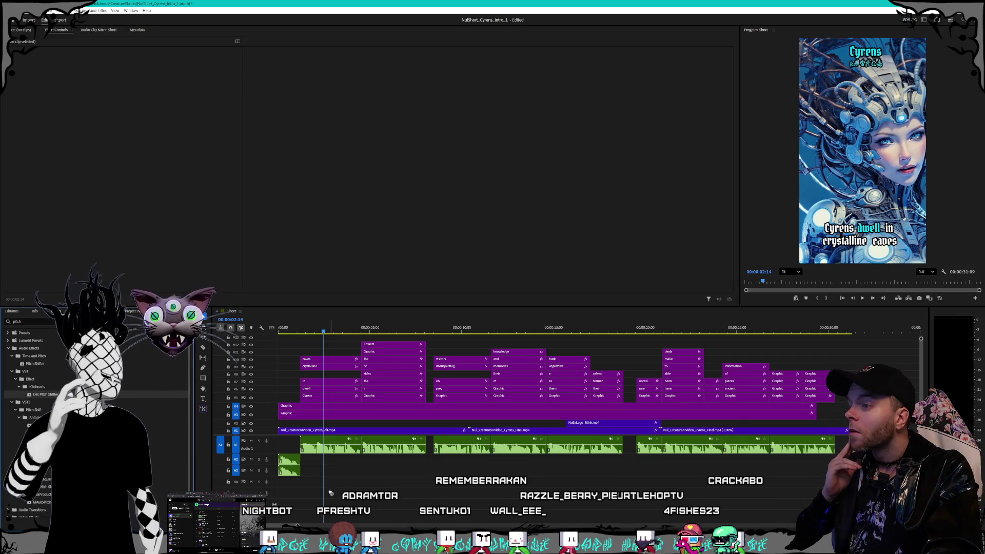
left_click_drag(289, 474, 288, 475)
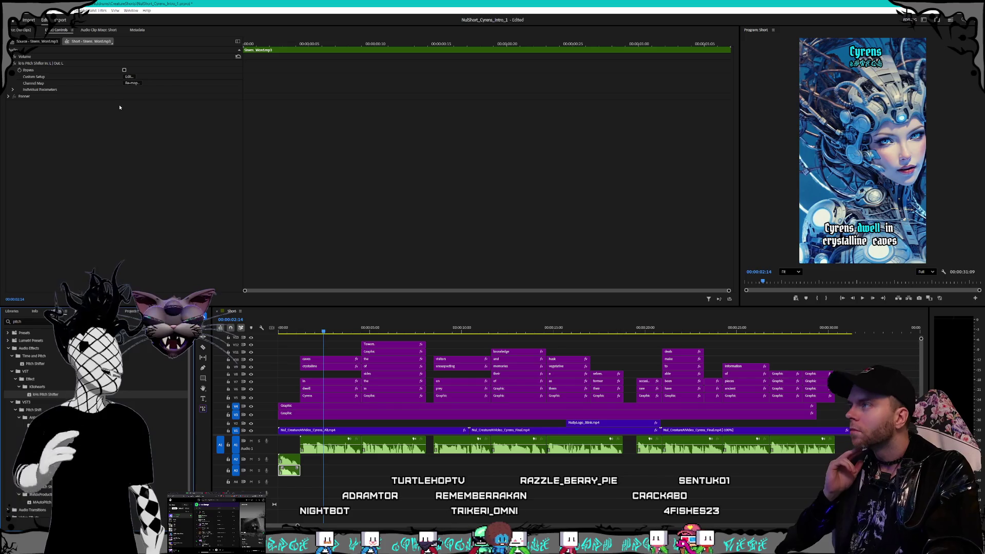
left_click(13, 90)
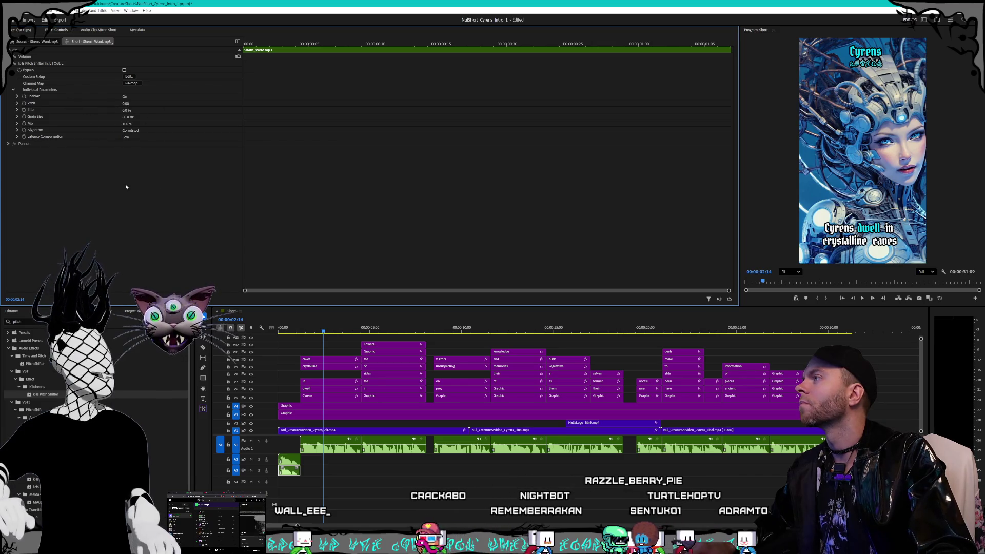
left_click(129, 77)
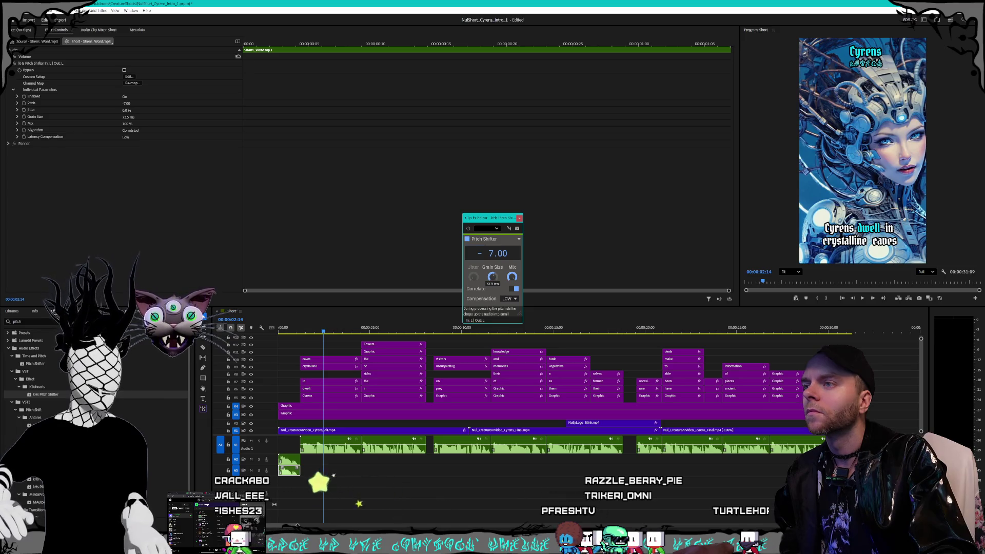
left_click(519, 218)
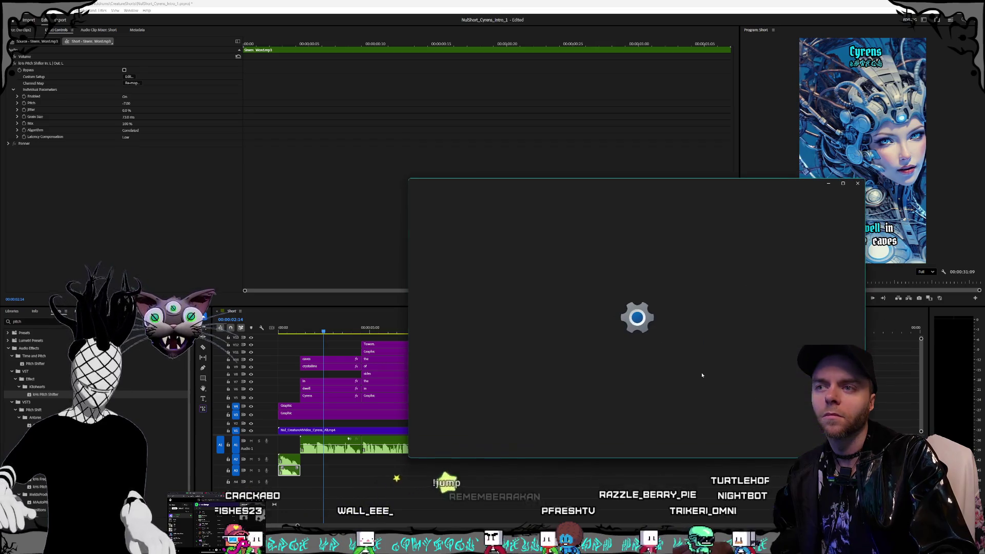
scroll(651, 325, "down", 5)
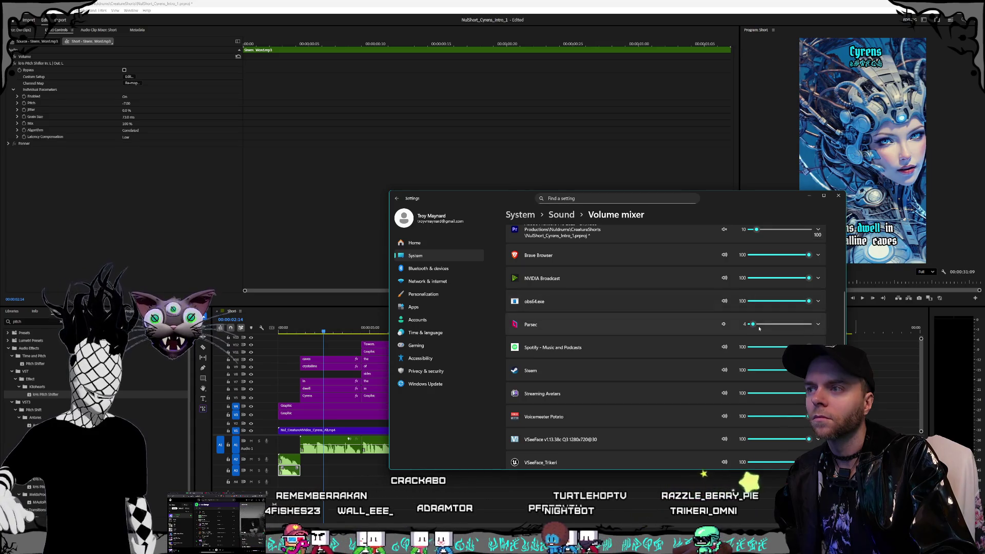
scroll(712, 334, "up", 3)
scroll(712, 330, "up", 1)
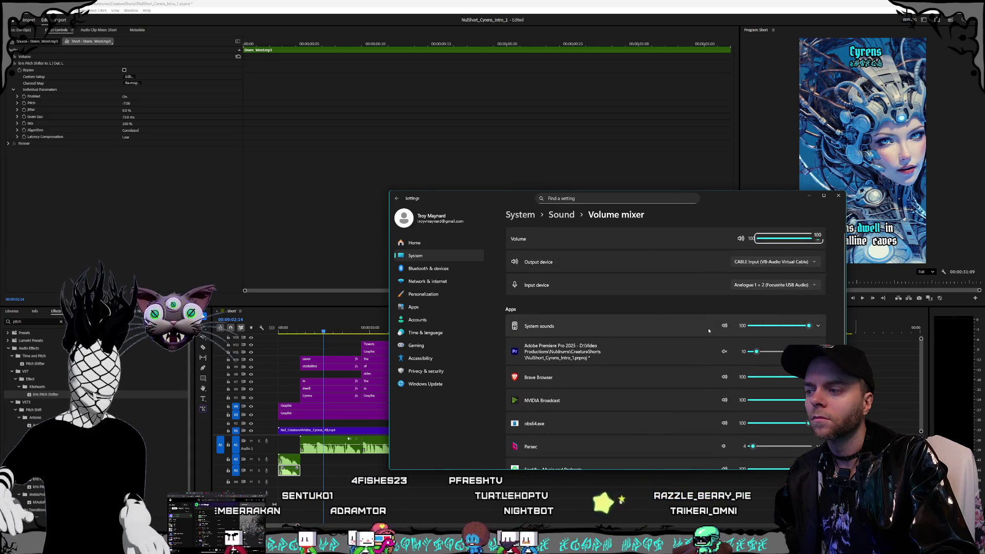
scroll(706, 328, "down", 3)
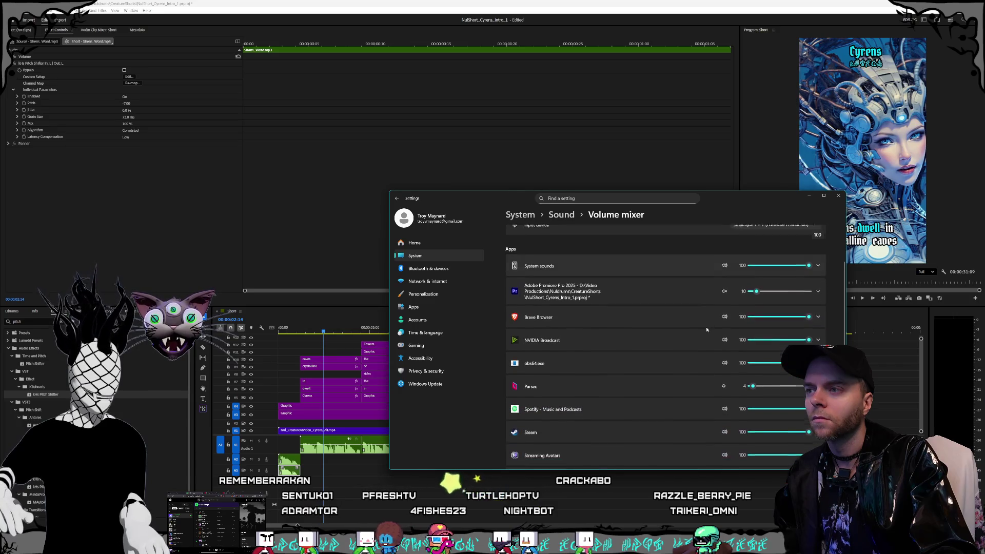
left_click(739, 291)
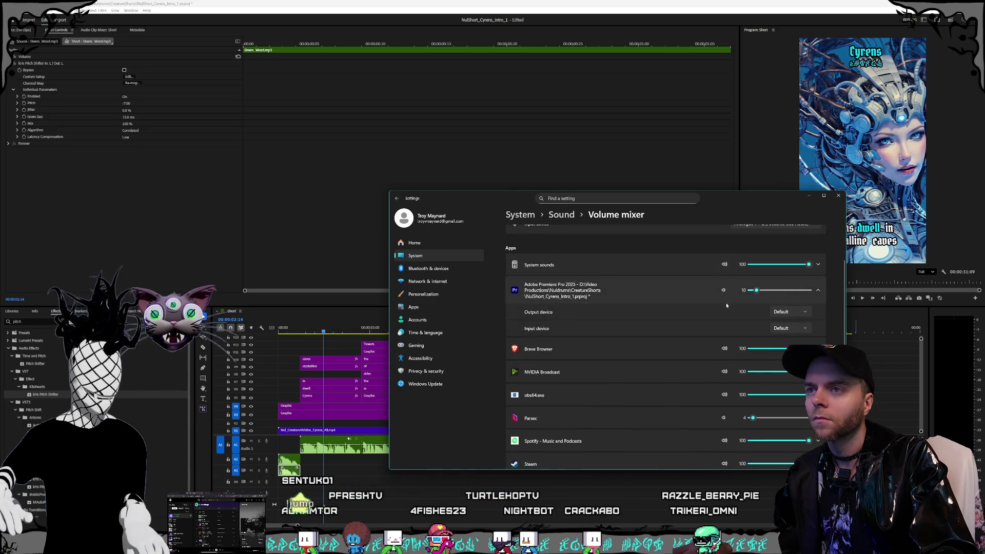
left_click(838, 197)
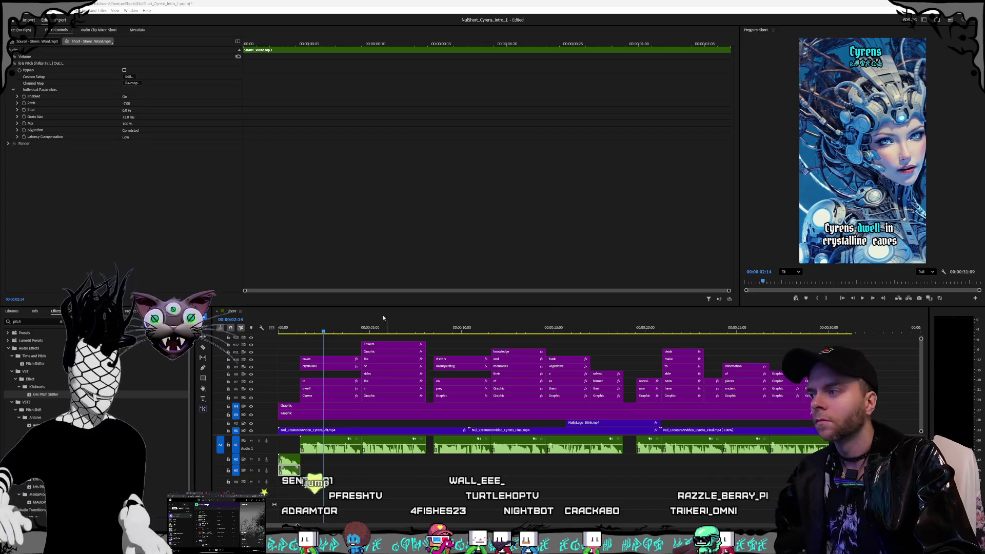
left_click(279, 332)
Play the intro, raise Premiere's Windows mixer level from 10 to 54, and replay from the start.
key("space")
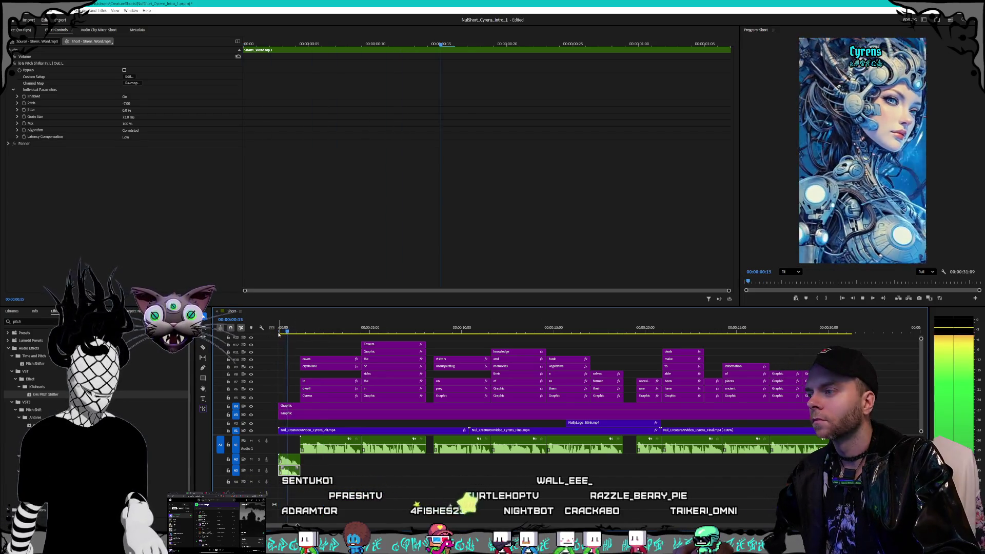
left_click(279, 332)
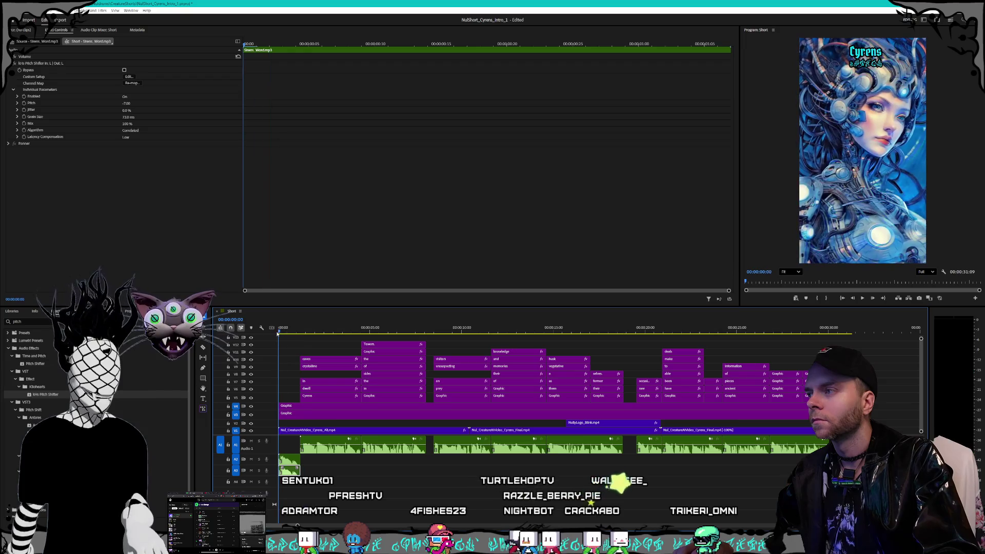
key("space")
key("super+ctrl+v")
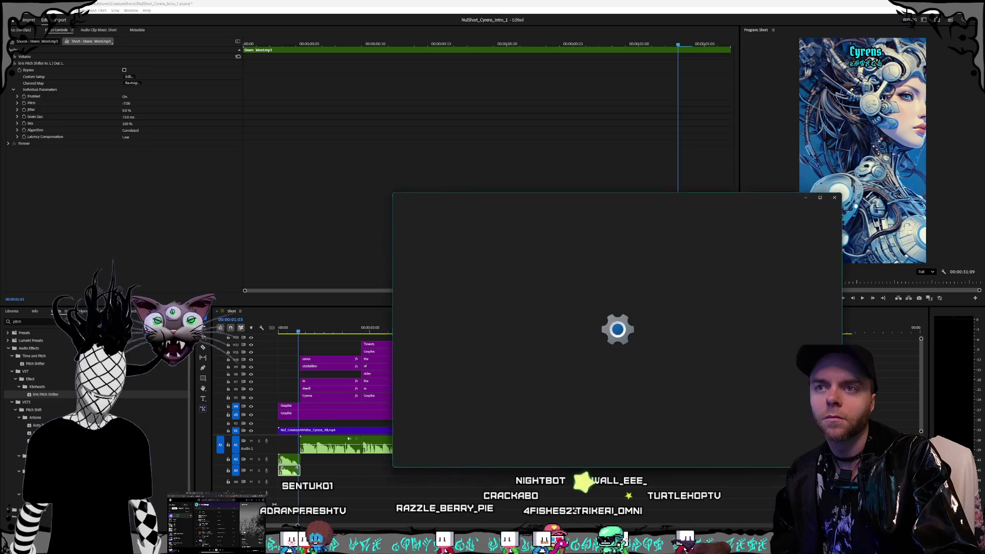
left_click_drag(768, 359, 782, 359)
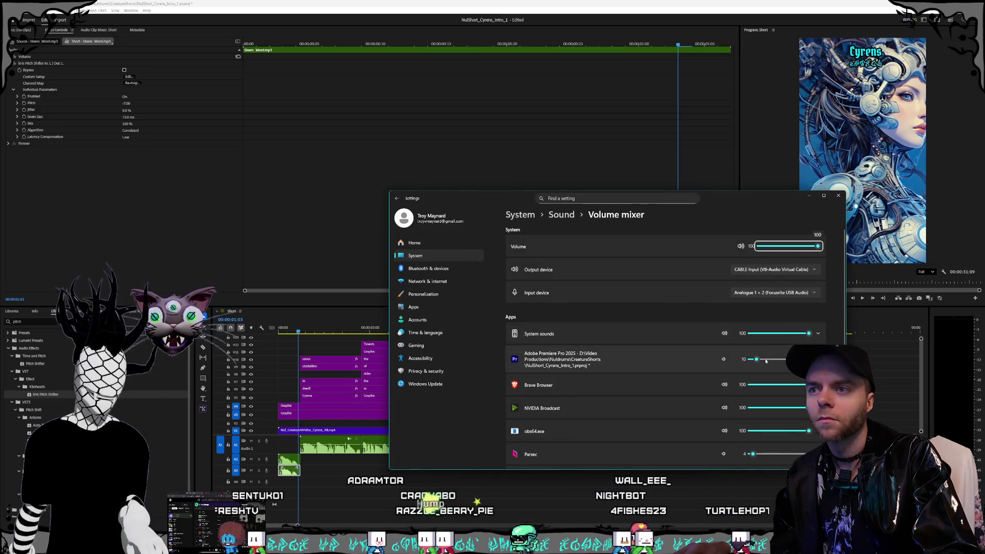
left_click(839, 196)
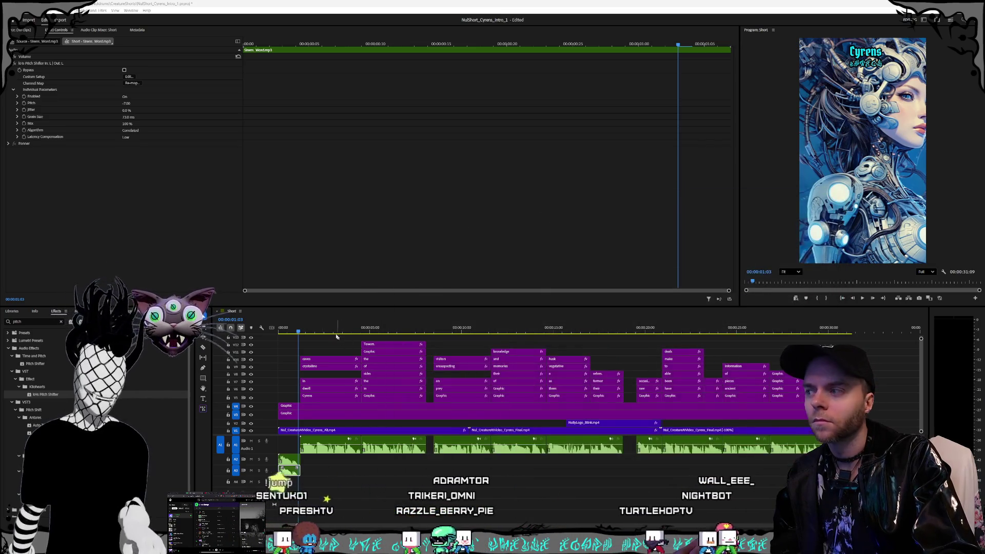
key("space")
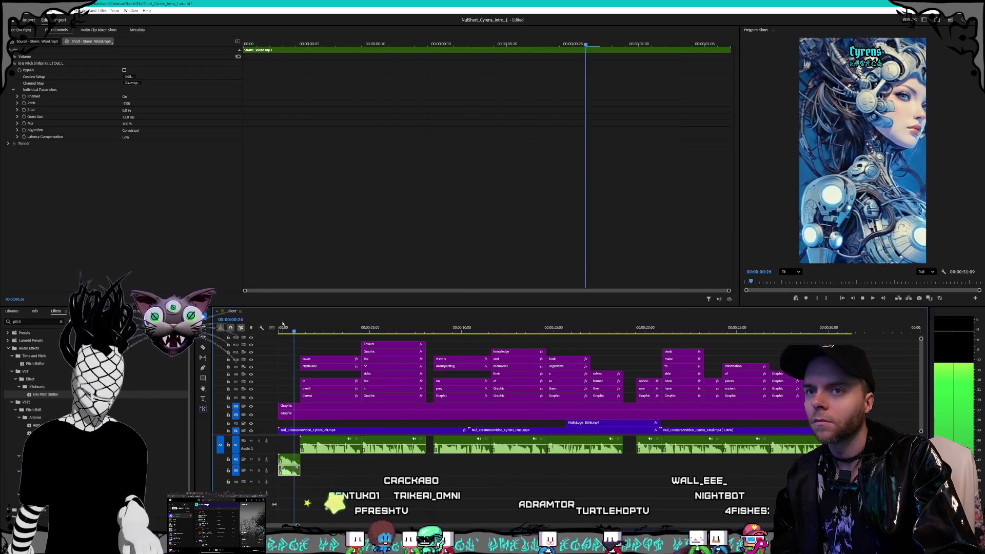
left_click_drag(295, 329, 258, 334)
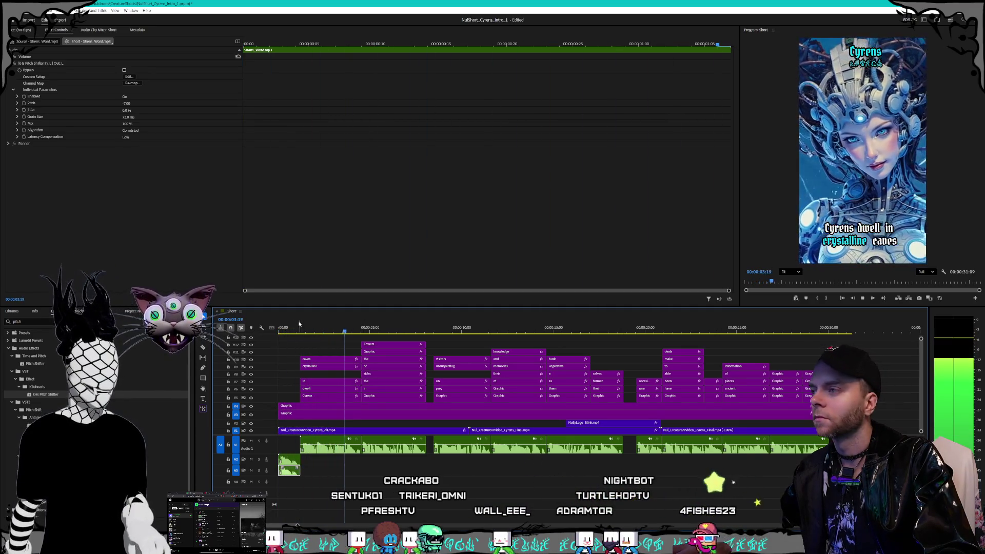
left_click_drag(292, 333, 277, 332)
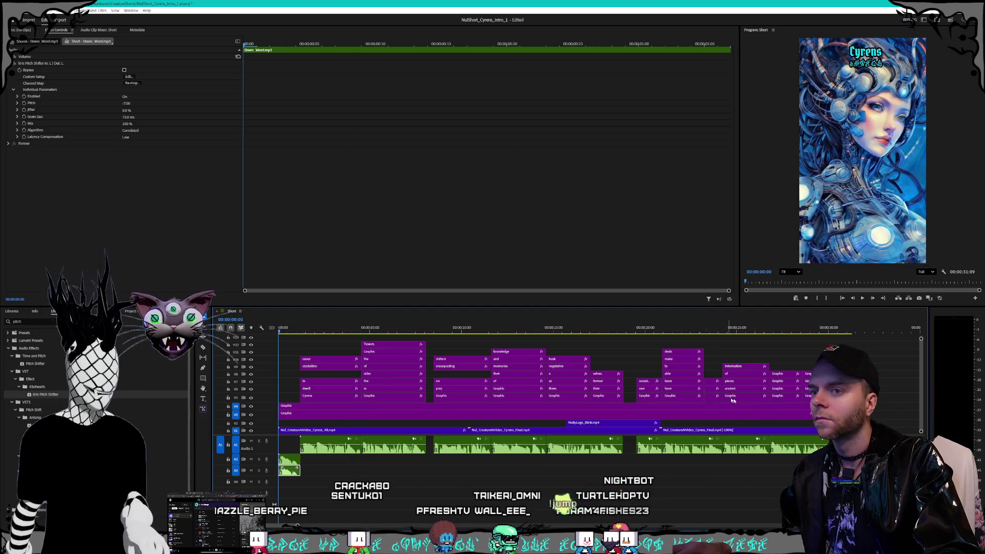
Move the A1 voice-over and purple caption clips later, then fit the 31:09 sequence in view.
left_click_drag(631, 462, 363, 450)
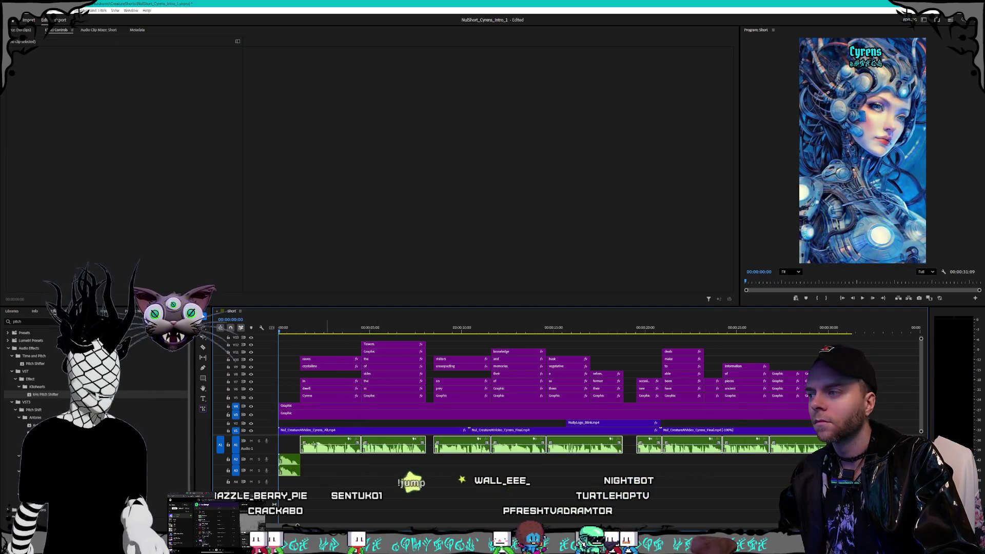
left_click(308, 444)
mouse_move(821, 403)
left_mouse_down()
mouse_move(433, 354)
mouse_move(315, 358)
left_mouse_up()
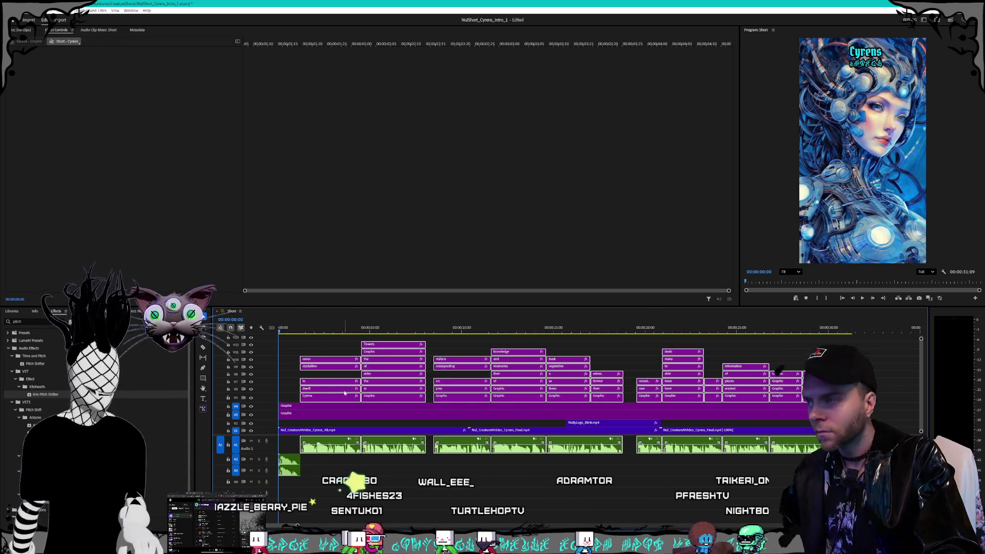
left_click_drag(334, 402, 345, 401)
left_click(290, 463)
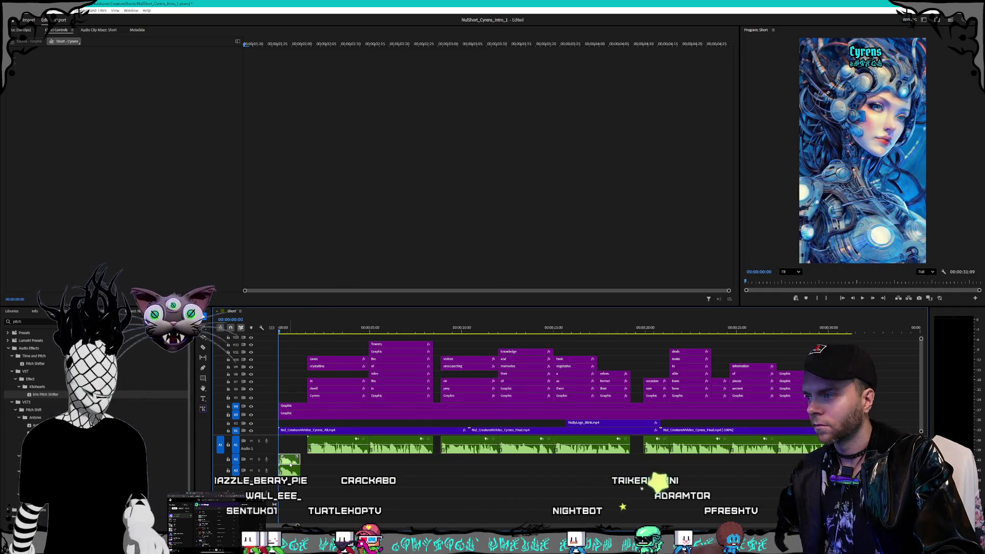
left_click(336, 476)
key("minus")
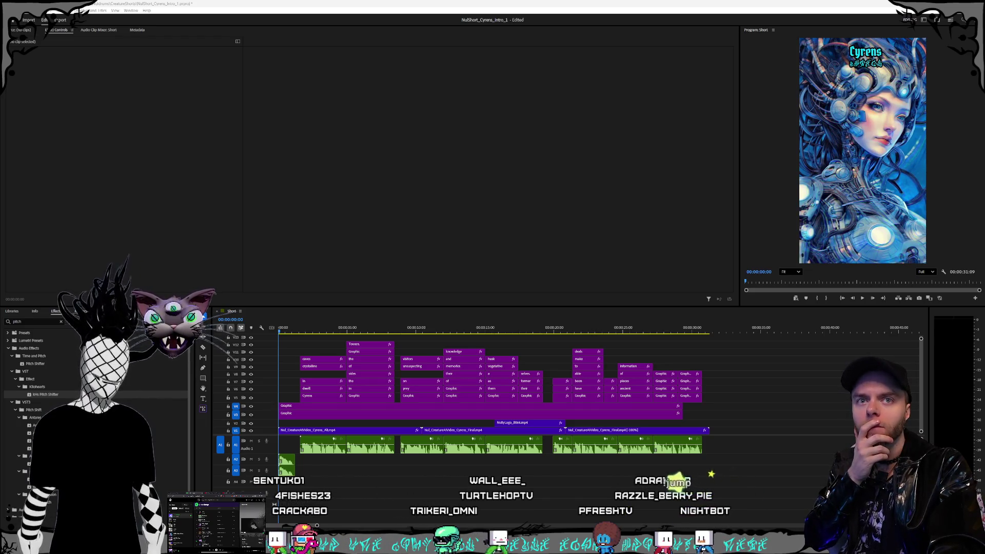
Drag the third Kling clip from Videos > Nuldrums > AI > LogoSplash onto the end of the sequence.
key("super+e")
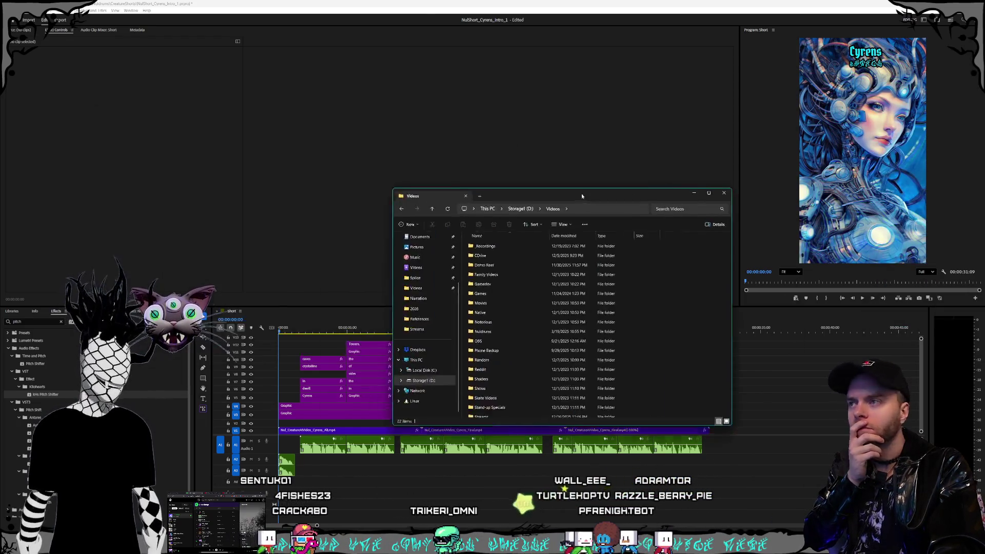
double_click(486, 319)
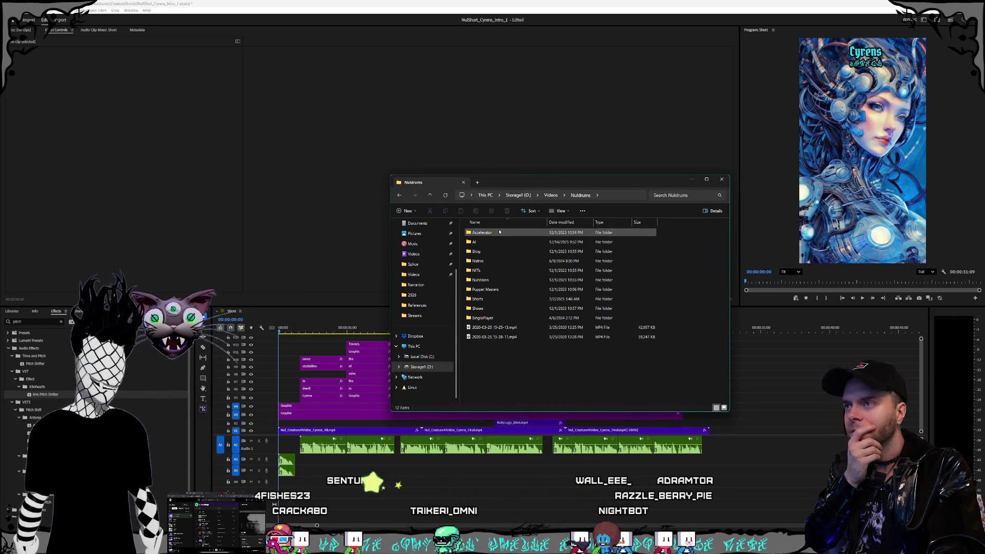
double_click(480, 241)
left_click_drag(518, 189, 402, 129)
double_click(403, 176)
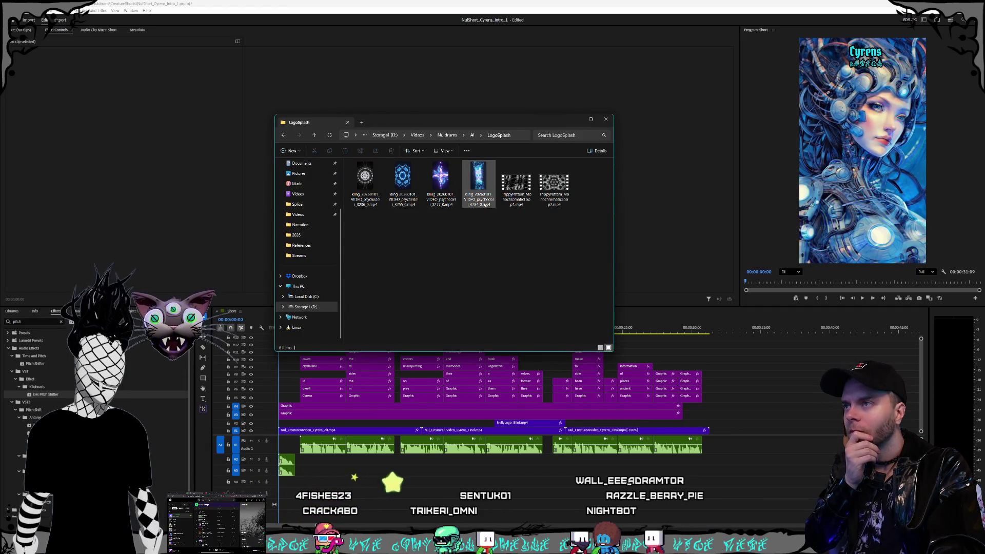
left_click(440, 184)
left_click_drag(440, 183, 733, 431)
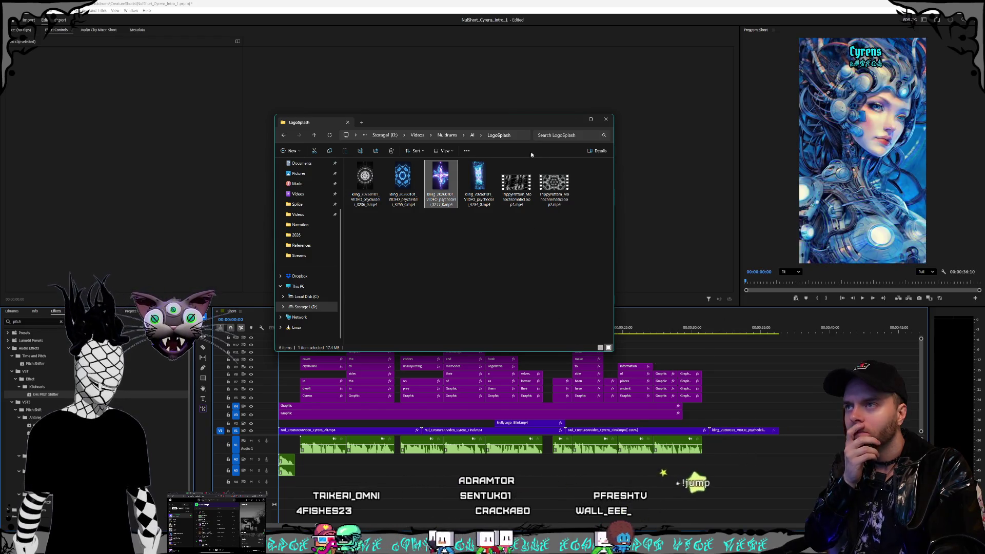
left_click_drag(513, 122, 452, 122)
left_click(693, 329)
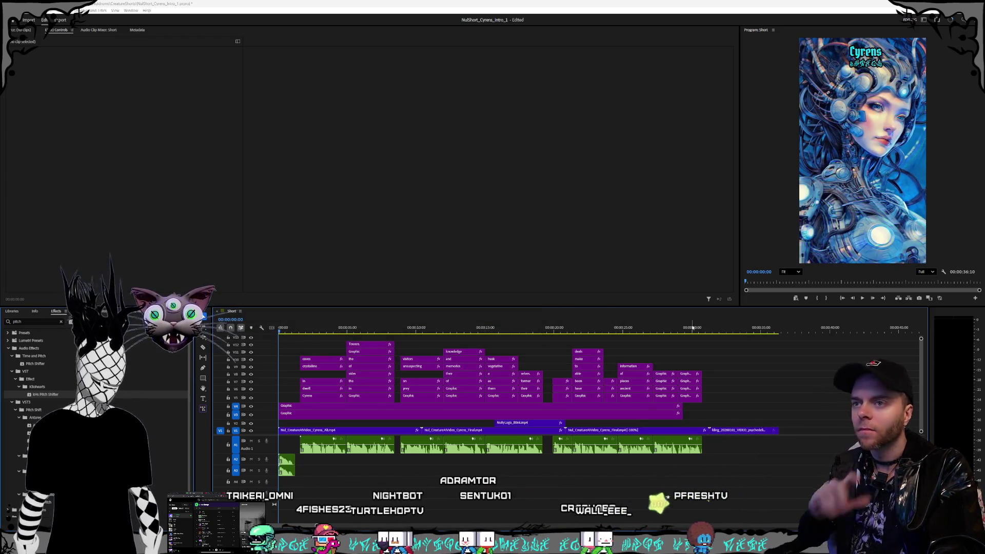
left_click(693, 328)
key("space")
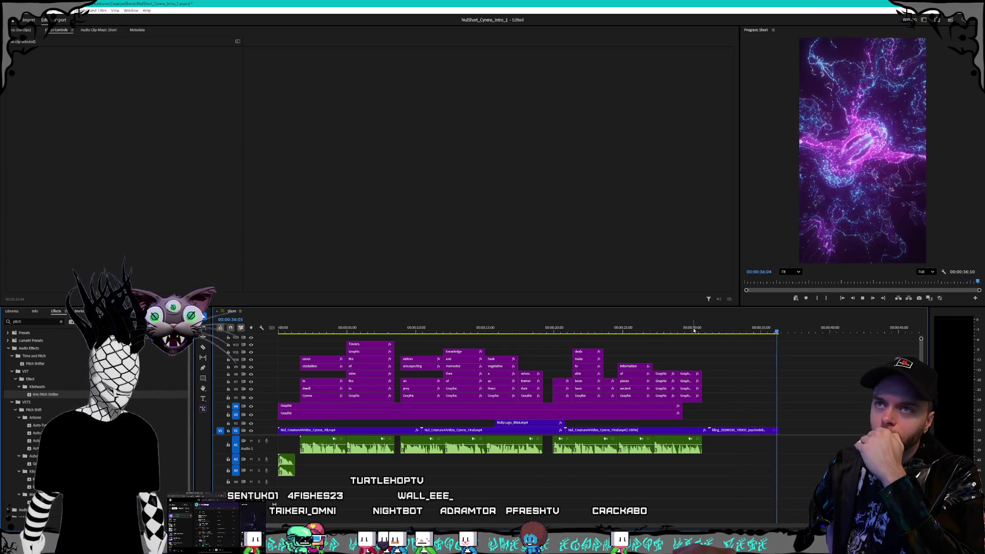
key("space")
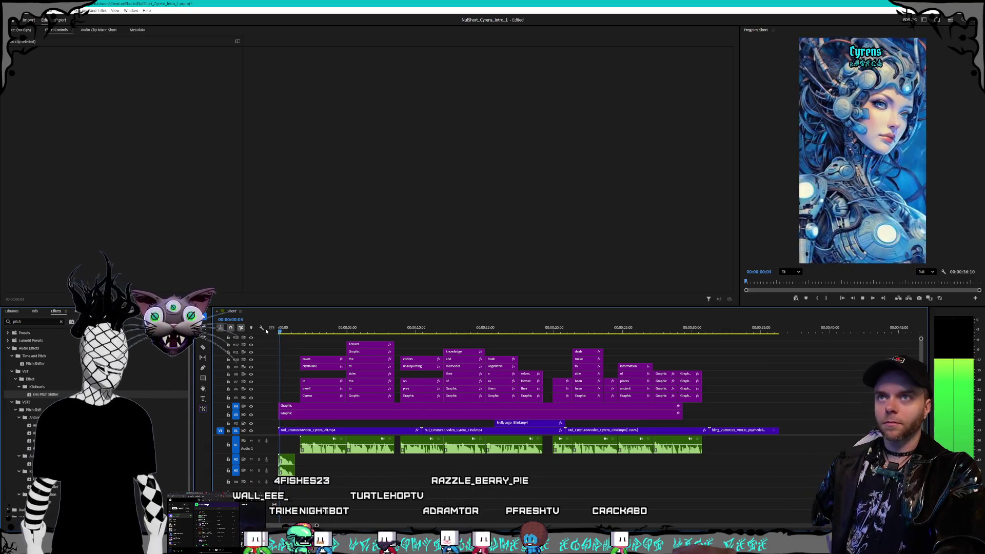
key("space")
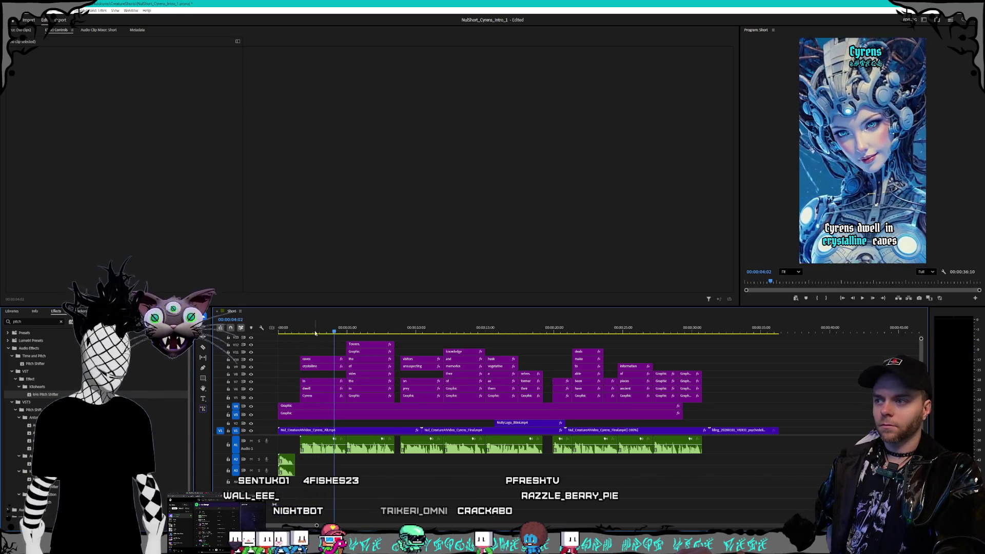
left_click(280, 329)
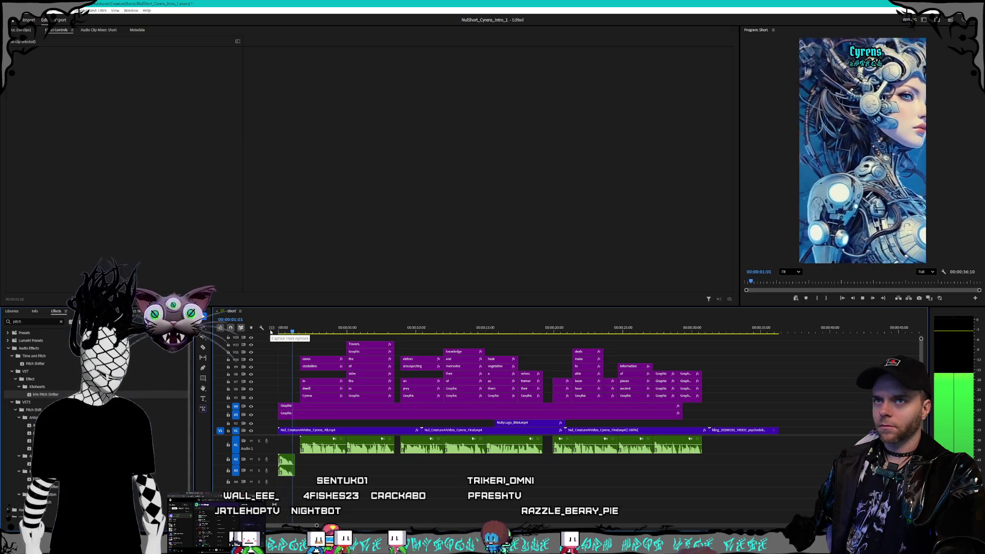
key("space")
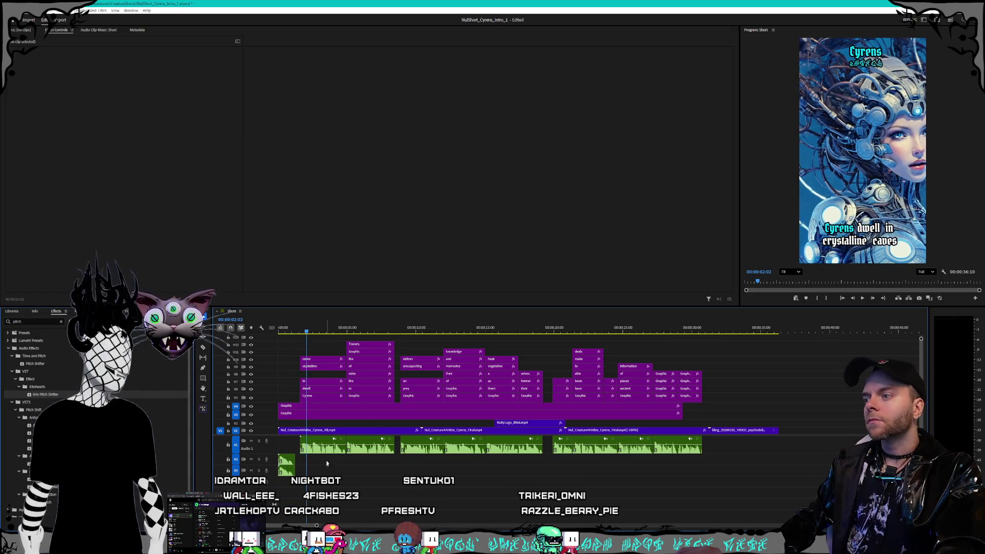
left_click(289, 469)
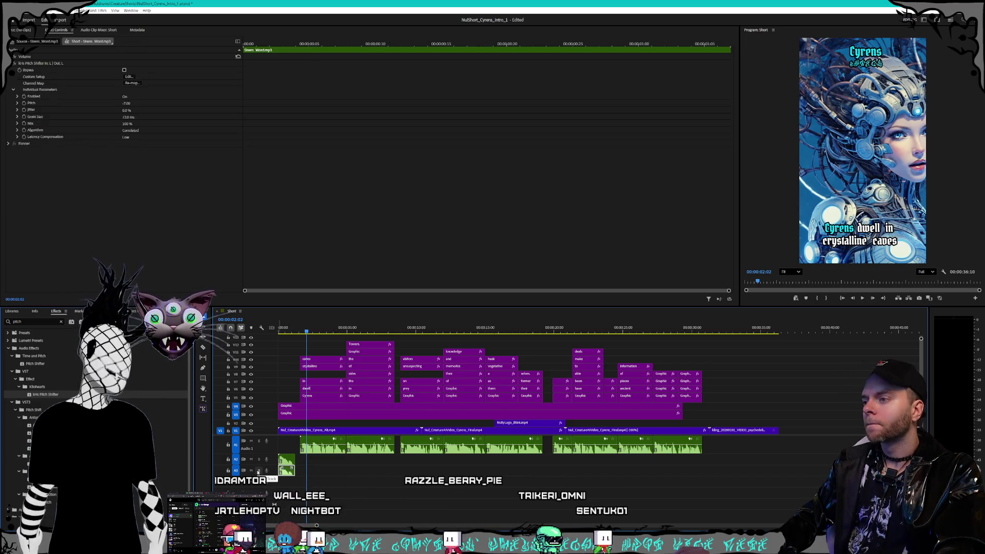
left_click(329, 450)
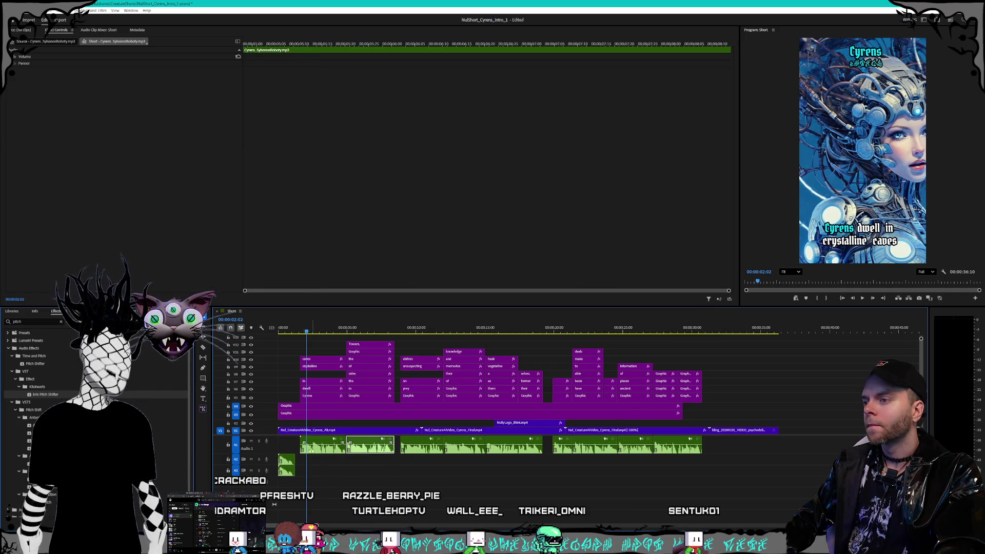
left_click(360, 450, "shift")
left_click(422, 450, "shift")
left_click(464, 451, "shift")
left_click(513, 450, "shift")
left_click(562, 447, "shift")
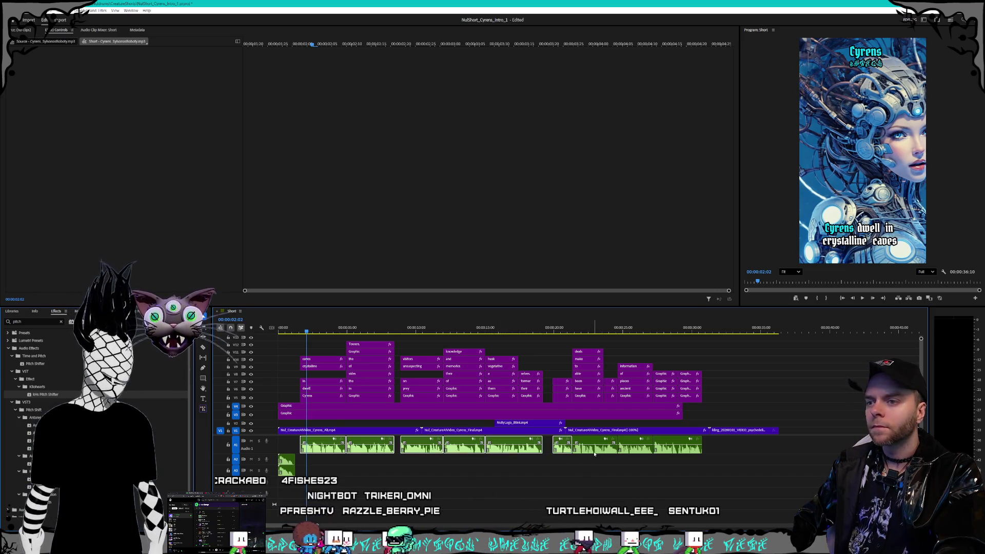
left_click(591, 483)
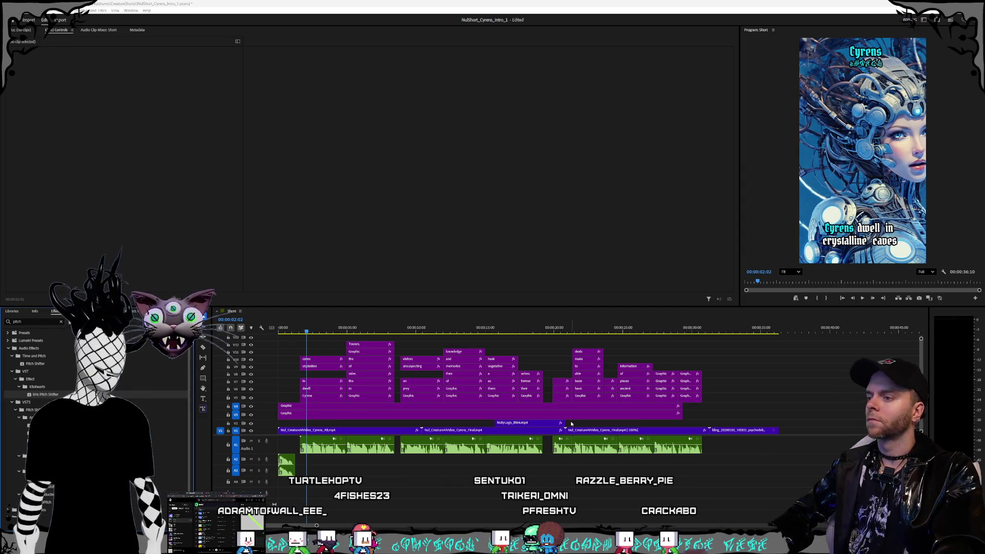
Move the playhead back to 00:00:01:18 and undo the accidental jump and clip selection.
left_click(322, 451)
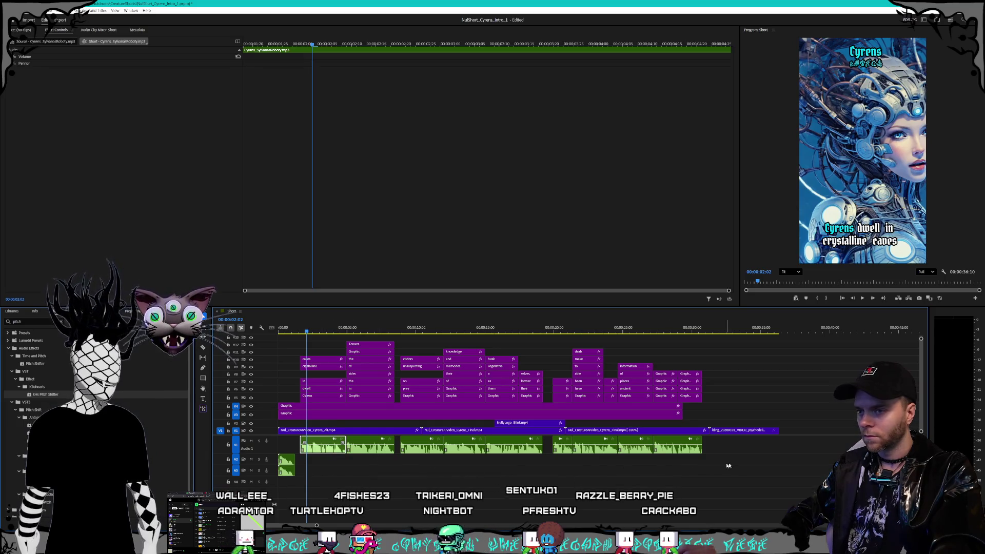
left_click(436, 485)
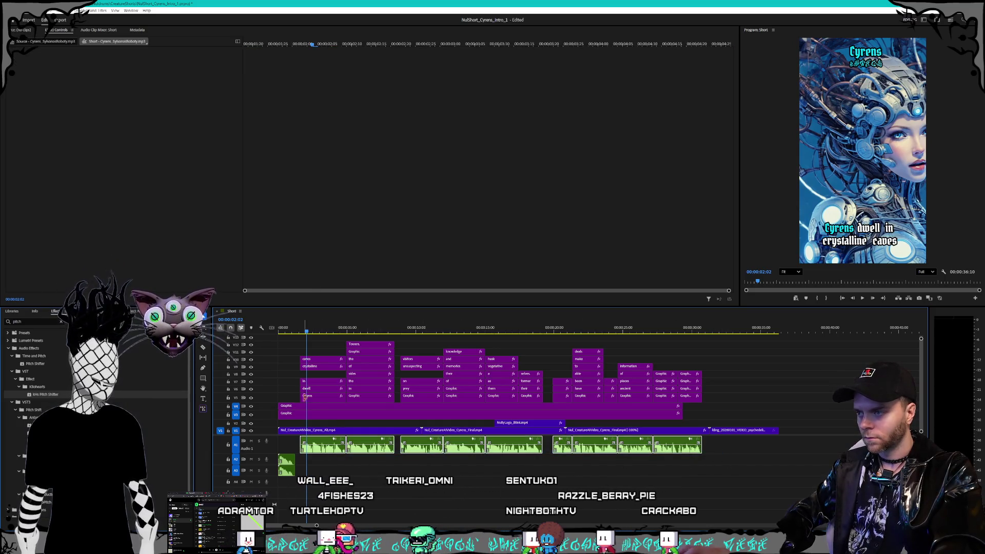
left_click_drag(307, 332, 301, 334)
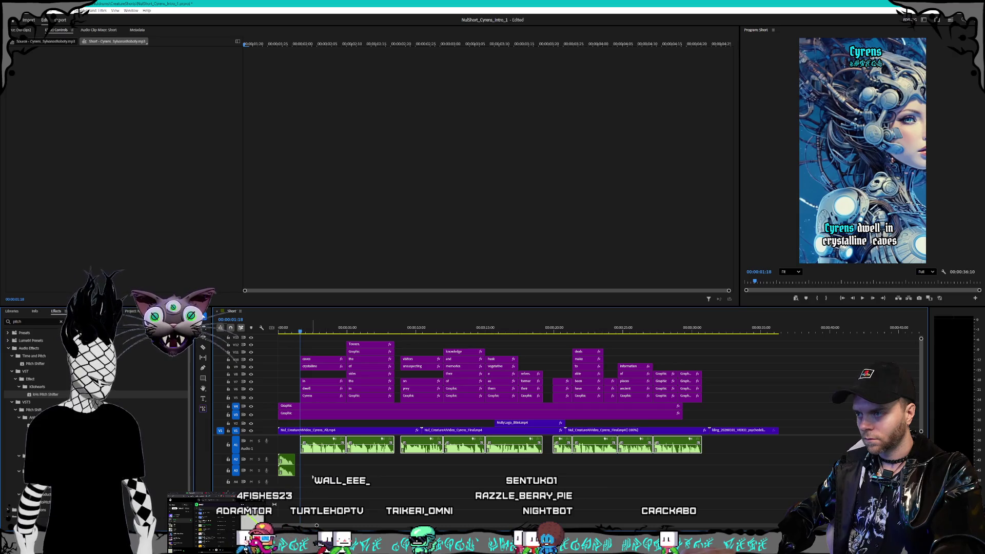
left_click(311, 474)
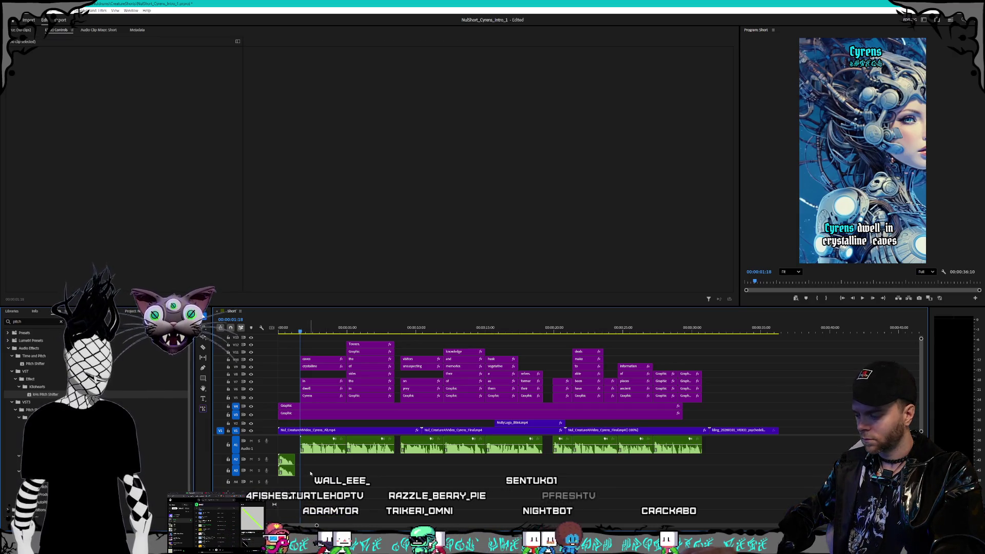
key("Down")
key("ctrl+z")
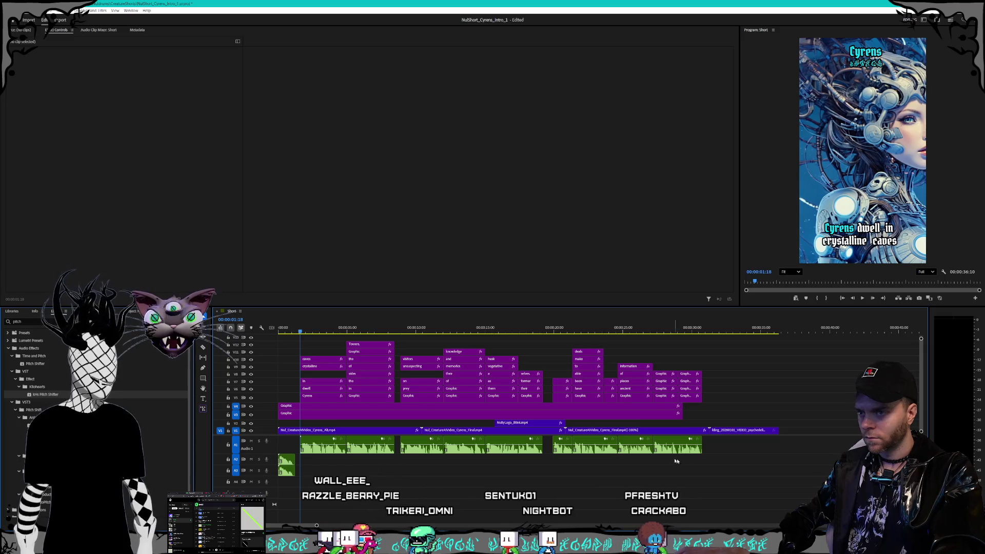
Select the A1 narration clips and Alt-drag a duplicate set onto track A3.
mouse_move(719, 446)
left_mouse_down()
mouse_move(332, 458)
mouse_move(348, 471)
left_mouse_up()
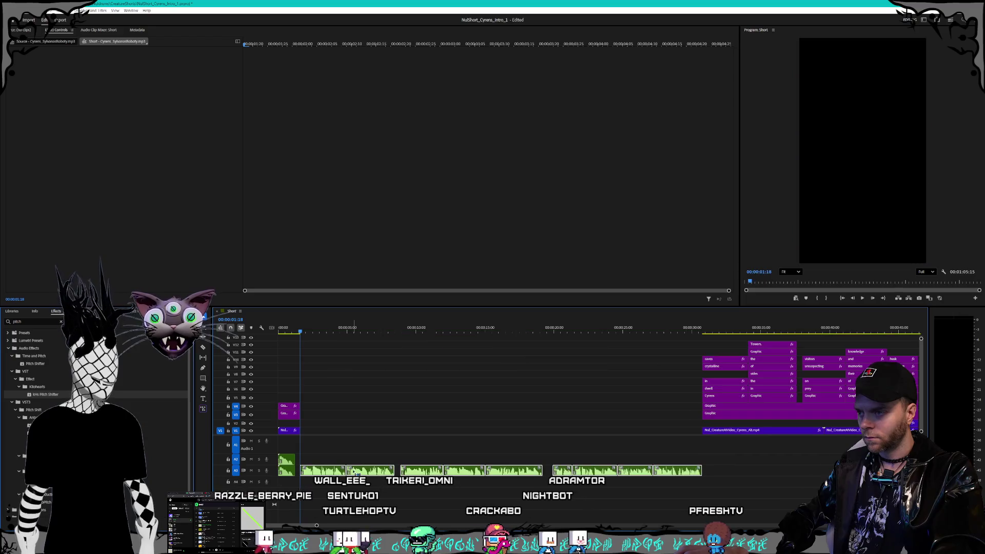
key("ctrl+z")
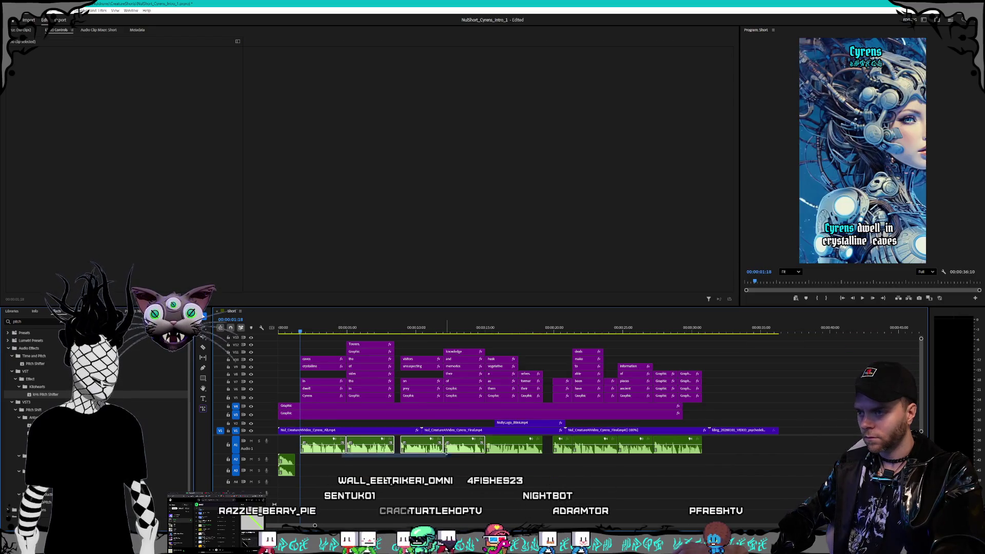
left_click(444, 452)
left_click_drag(325, 451, 328, 472)
left_click(339, 473)
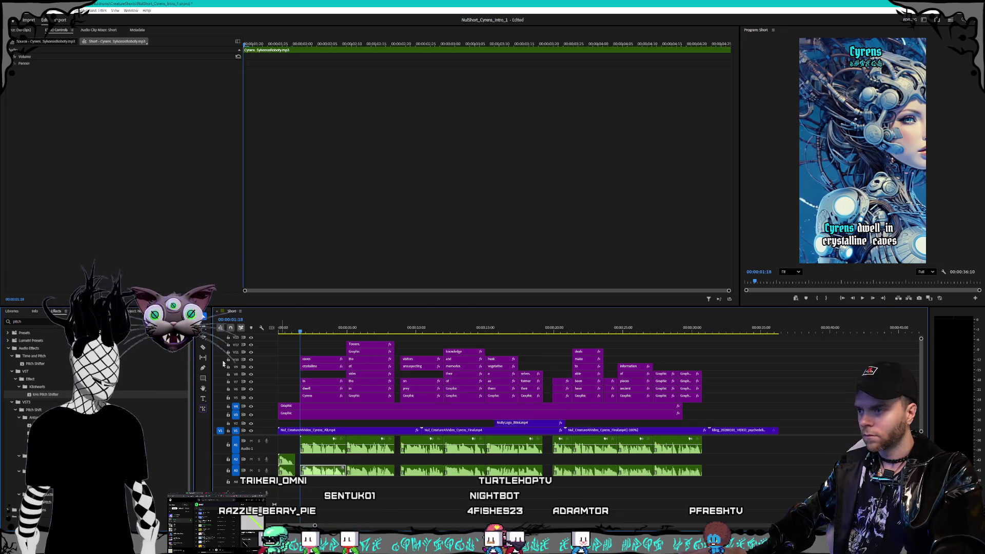
Copy the kHs Pitch Shifter from the Sirens_Word.mp3 intro clip onto the duplicated A3 clips.
left_click(286, 469)
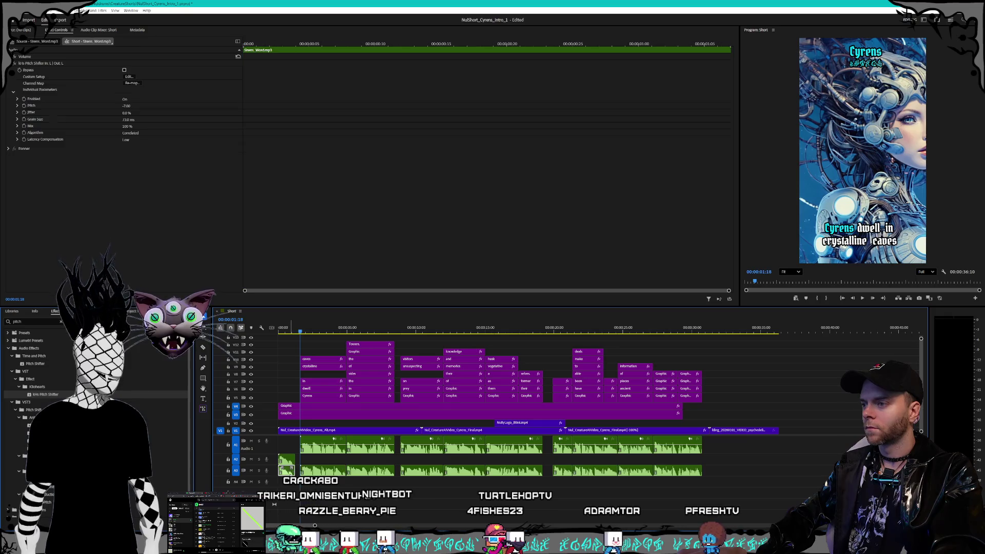
right_click(50, 65)
key("Escape")
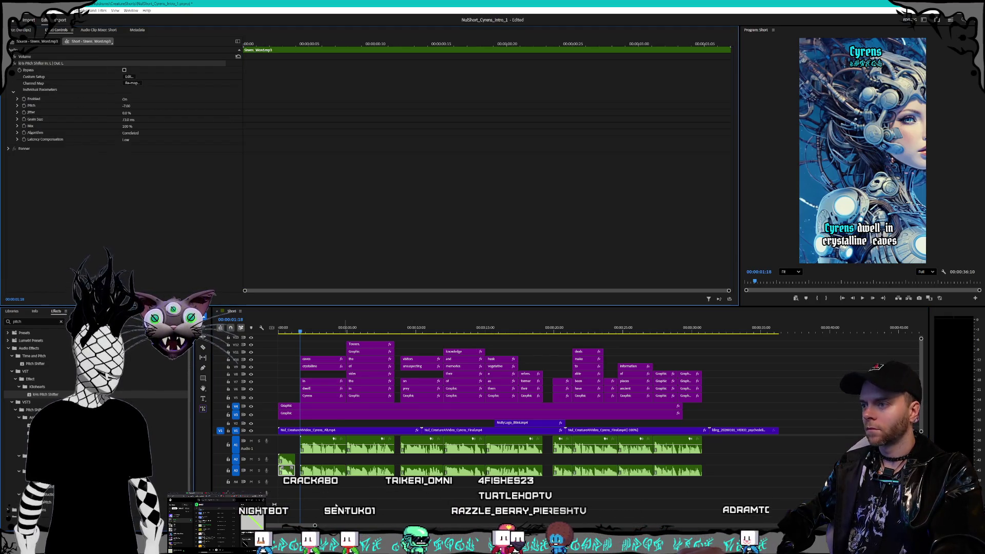
left_click(473, 467)
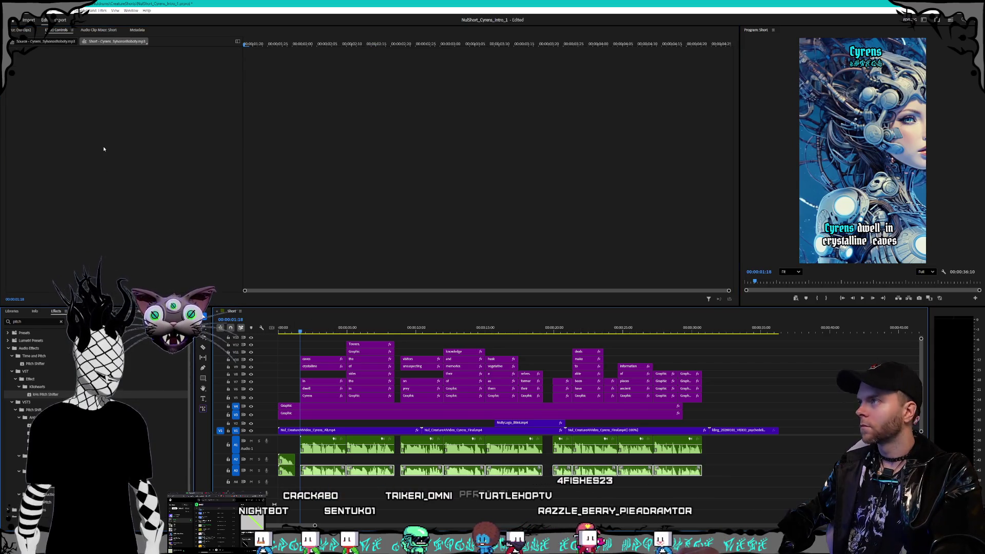
Check that each A3 narration clip carries the pitch shifter at -7.00 semitones.
left_click(333, 472)
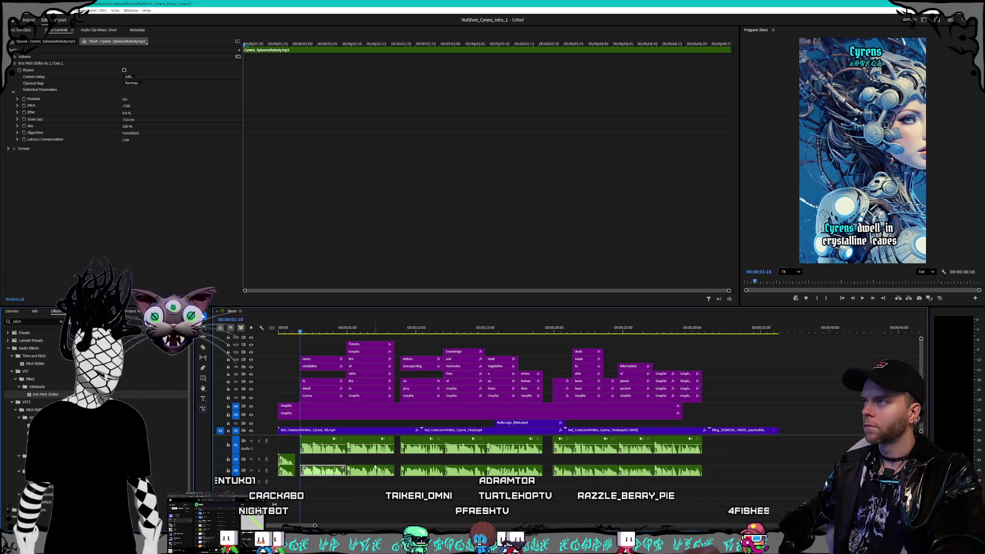
left_click(426, 471)
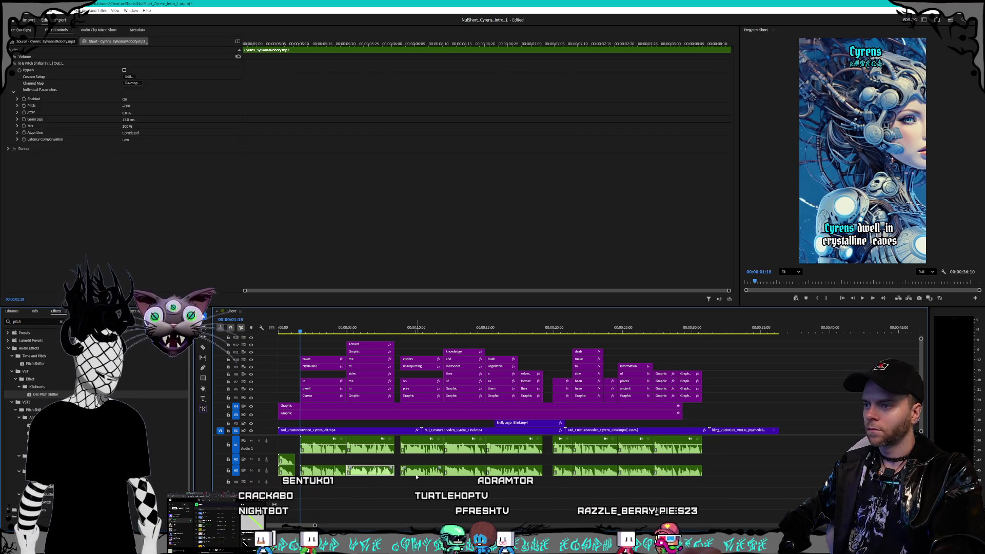
left_click(513, 472)
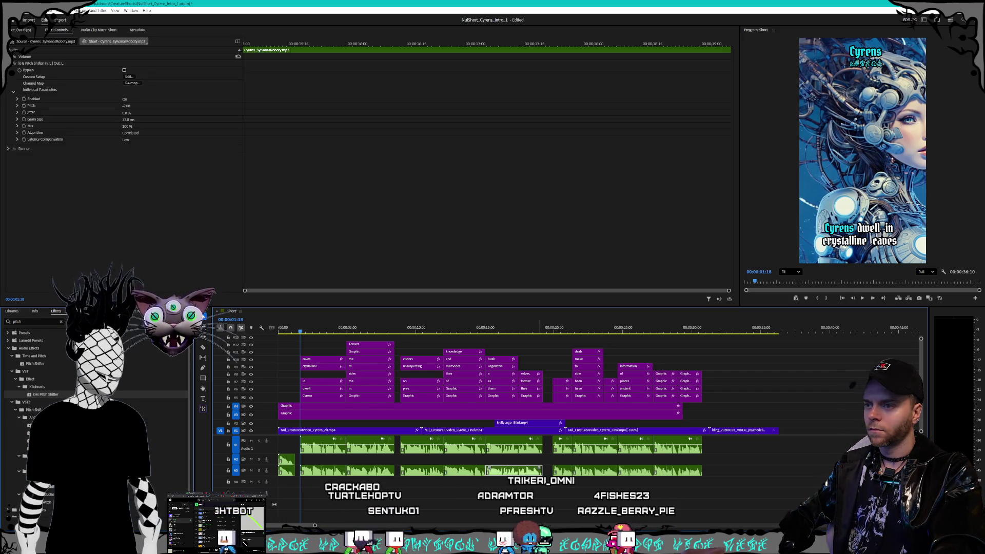
left_click(635, 472)
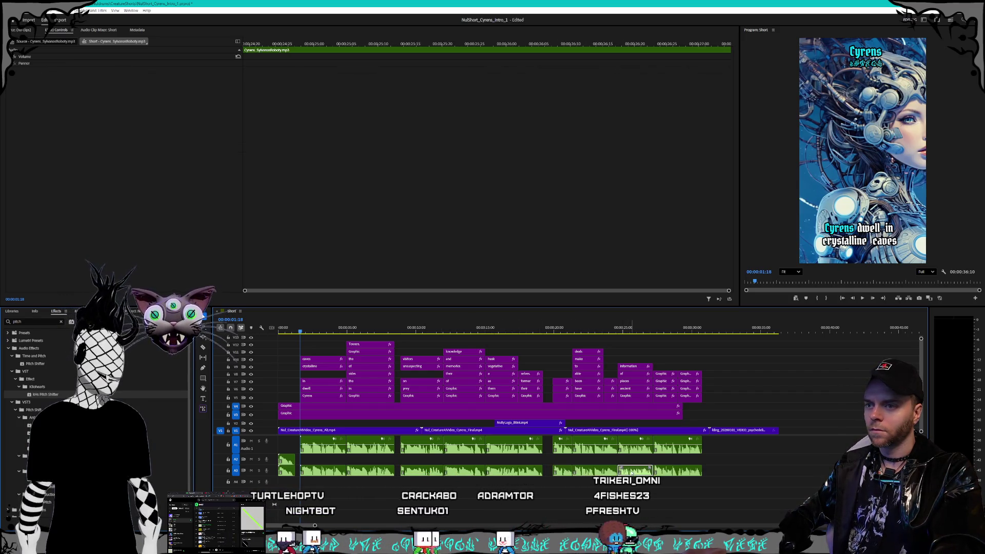
Clear the selection and move the playhead to the psychedelic clip near 00:00:32.
key("ctrl+shift+a")
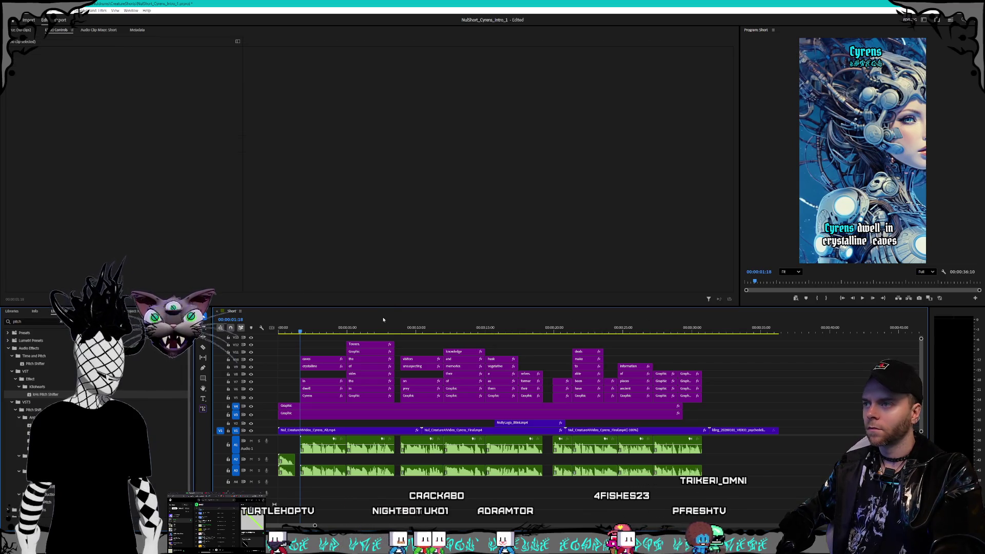
mouse_move(574, 331)
left_mouse_down()
mouse_move(733, 331)
mouse_move(753, 339)
mouse_move(712, 337)
mouse_move(790, 343)
mouse_move(513, 332)
left_mouse_up()
left_click(7, 10)
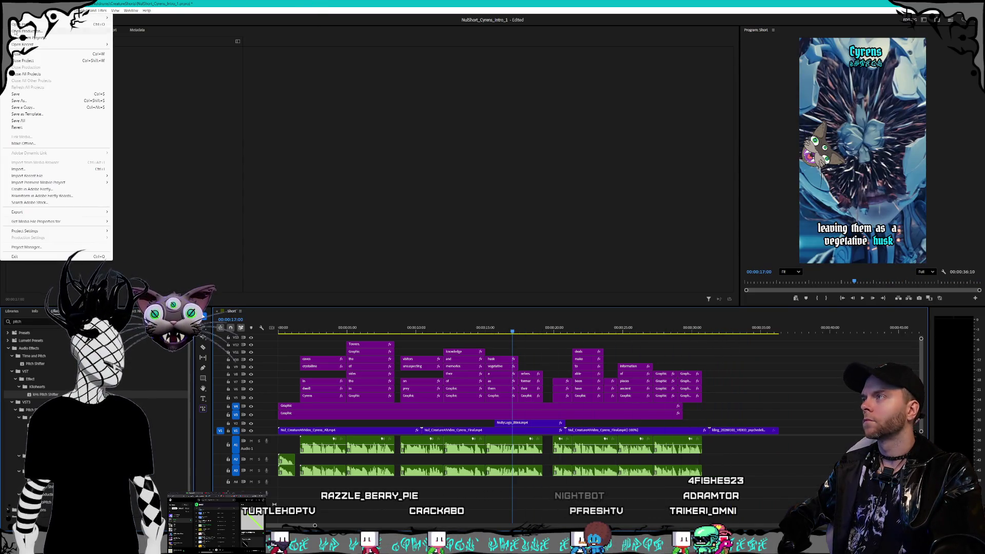
left_click(33, 100)
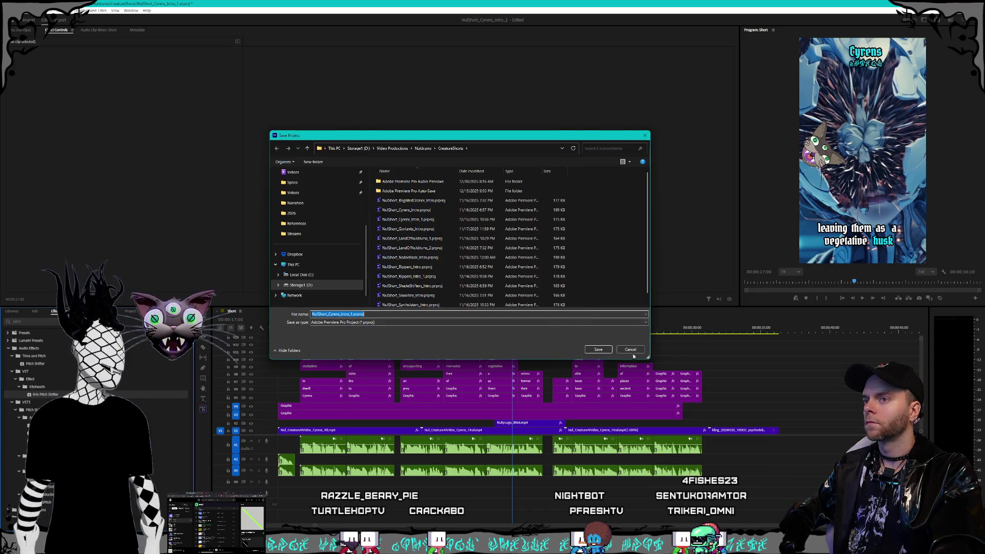
key("Escape")
key("alt+f")
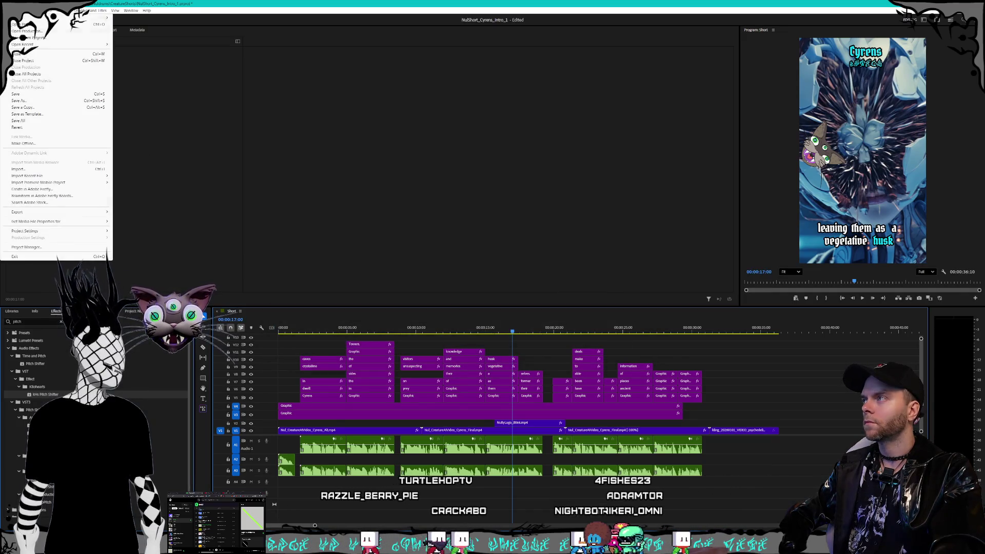
left_click(26, 94)
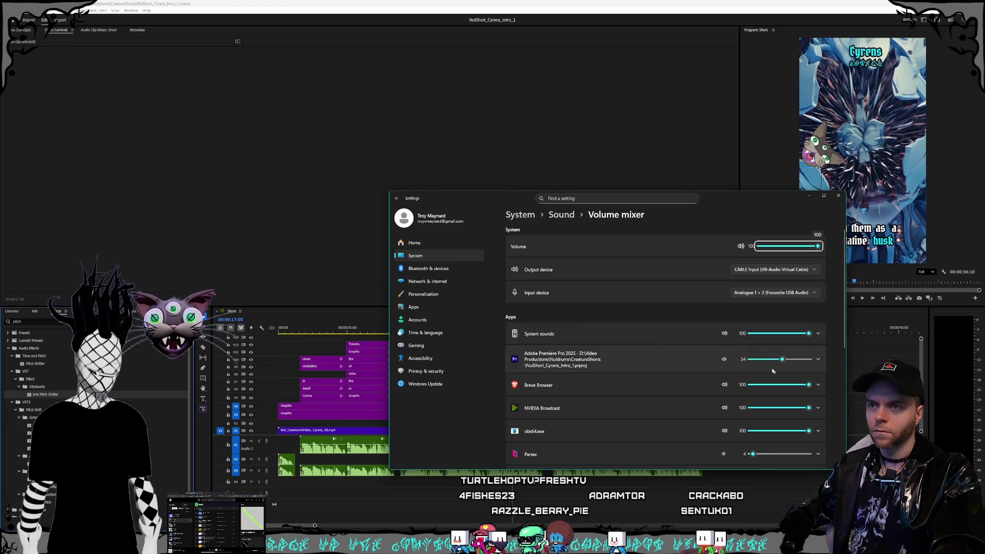
left_click_drag(756, 360, 748, 360)
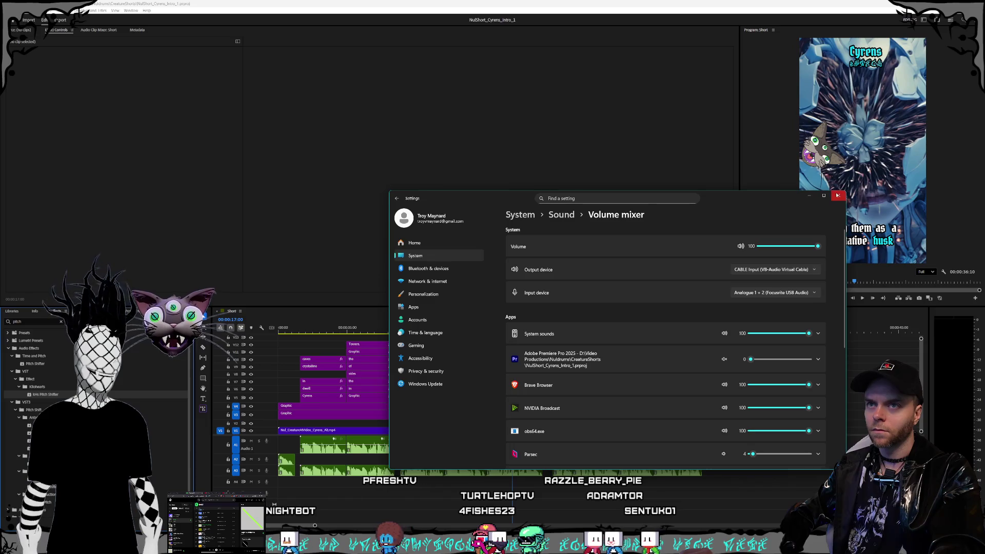
left_click(838, 196)
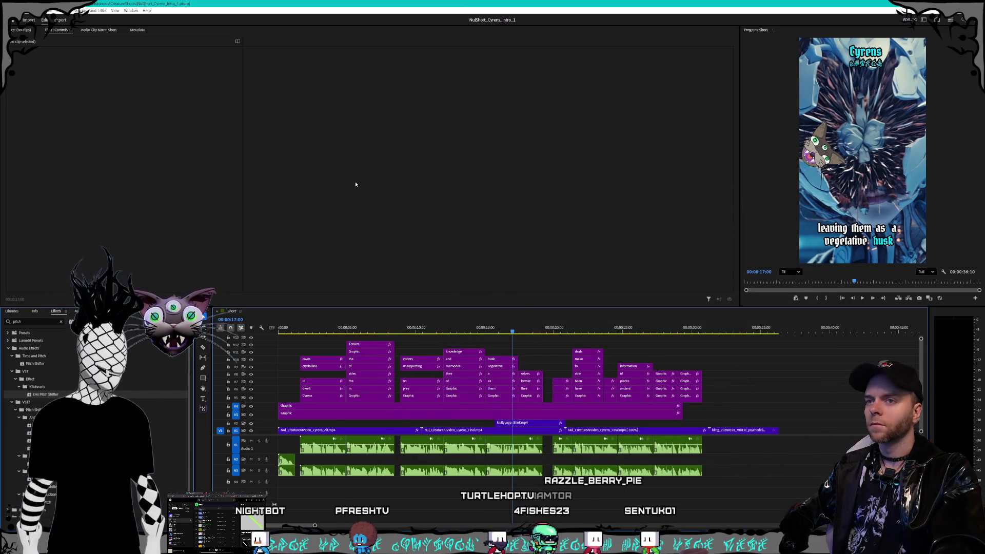
key("alt+f")
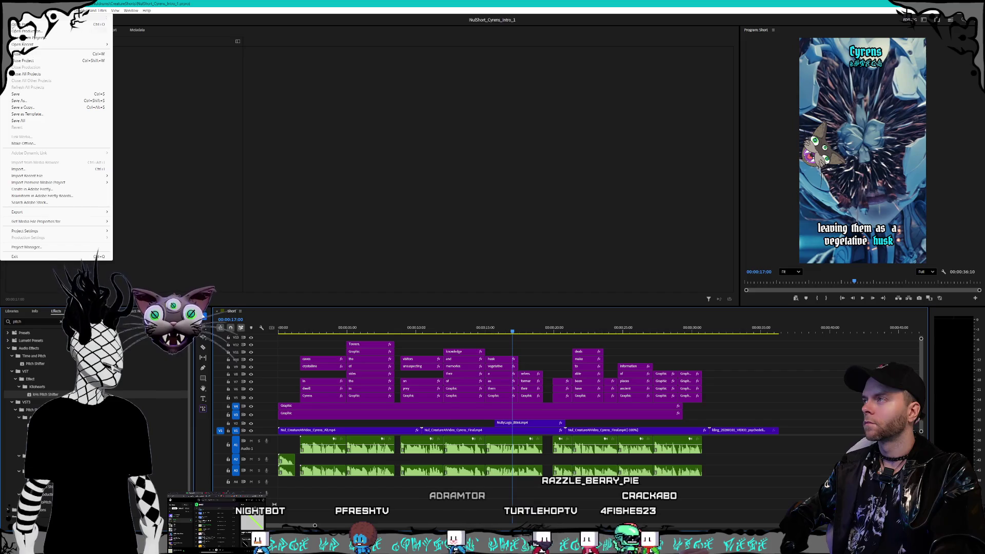
Open the recent NulShort_Rippers_Intro_1 project and close the Cyrens project.
mouse_move(48, 44)
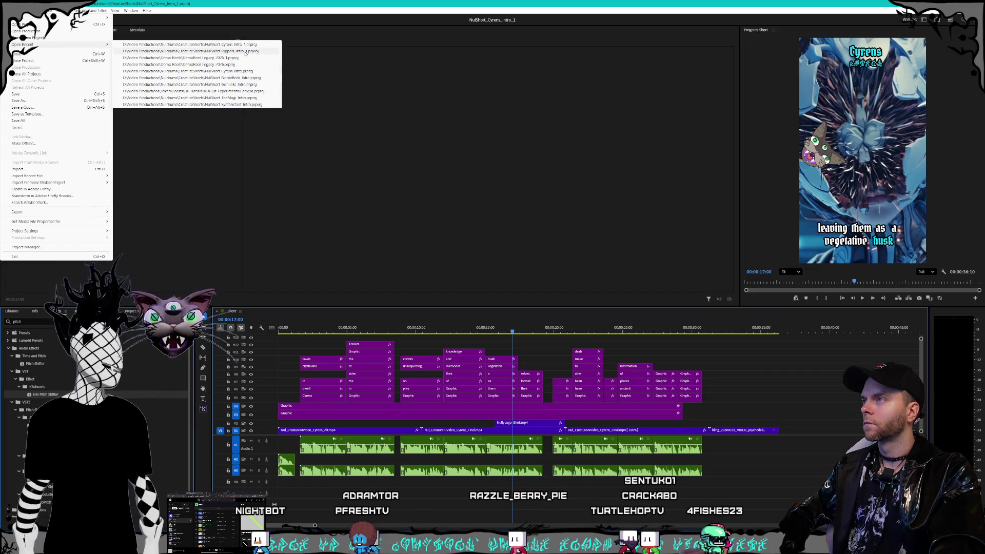
left_click(245, 52)
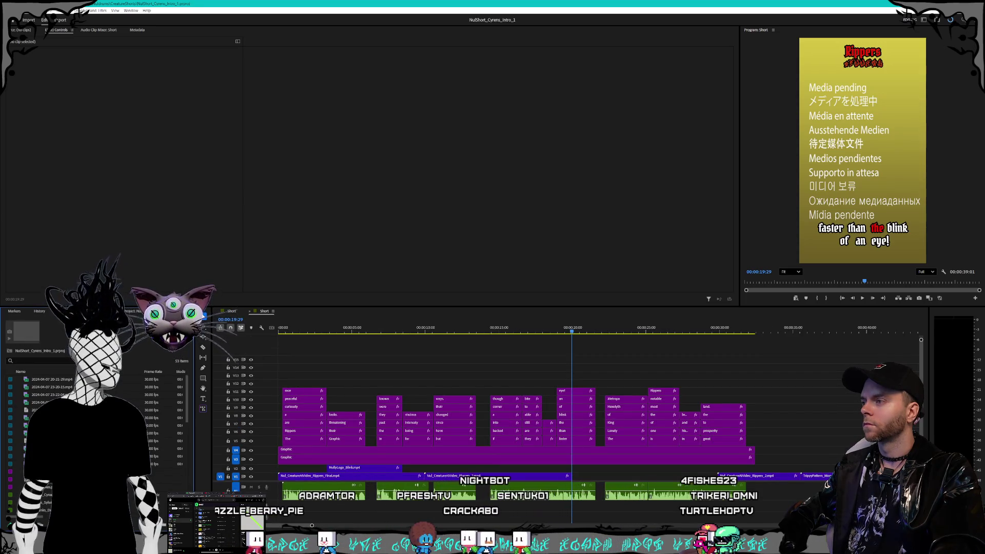
left_click(77, 310)
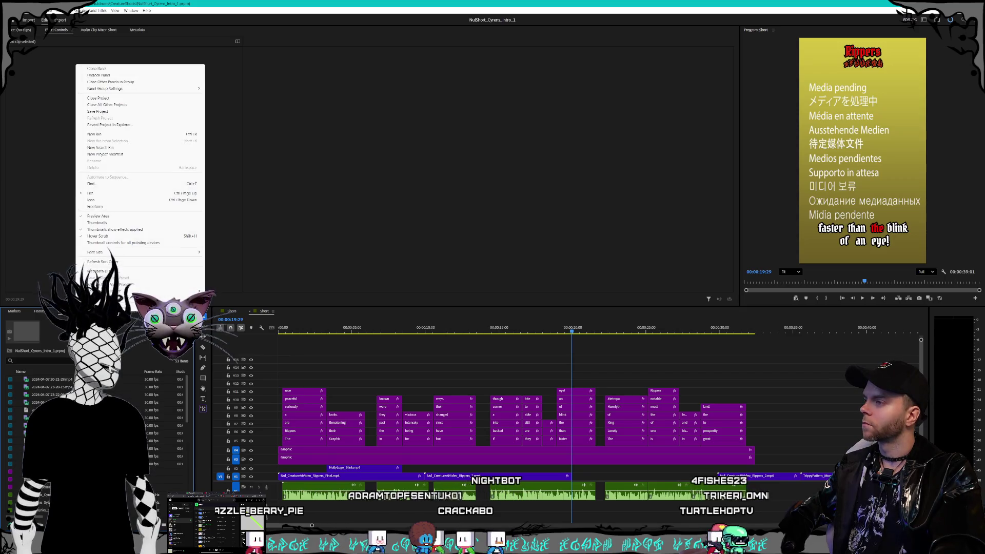
left_click(98, 98)
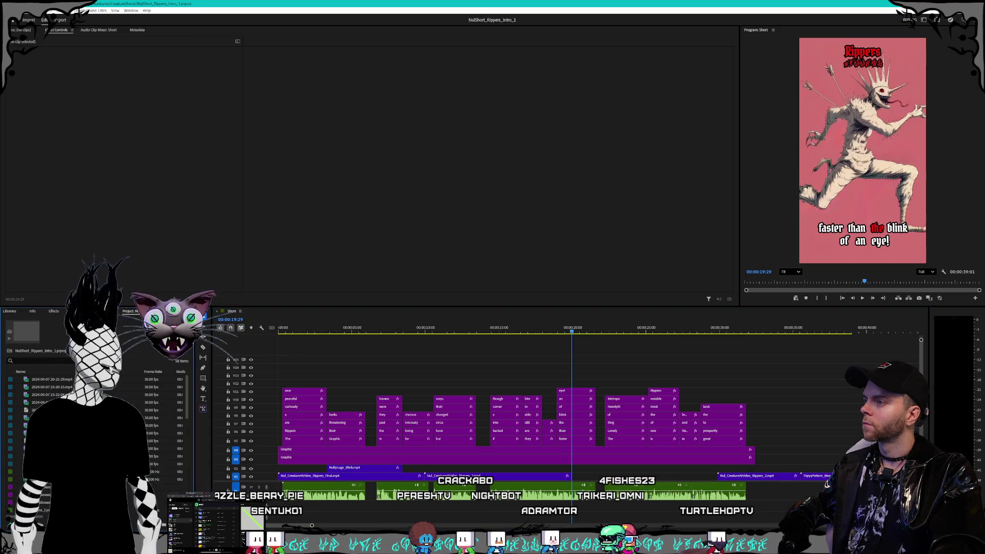
Play the Rippers short from about 4 seconds and scrub through to 00:00:17:16.
left_click(352, 328)
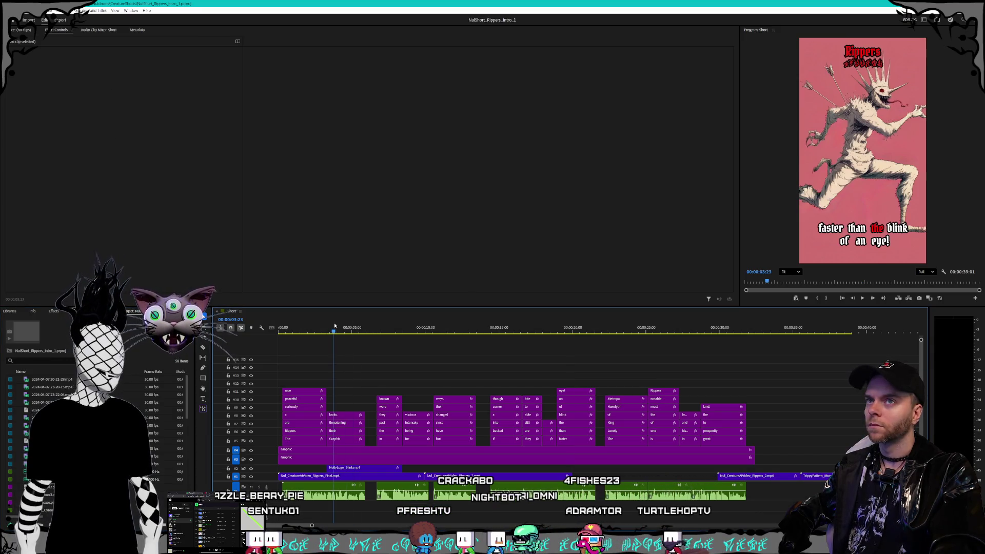
key("space")
mouse_move(366, 329)
left_mouse_down()
mouse_move(855, 353)
mouse_move(774, 355)
mouse_move(829, 355)
left_mouse_up()
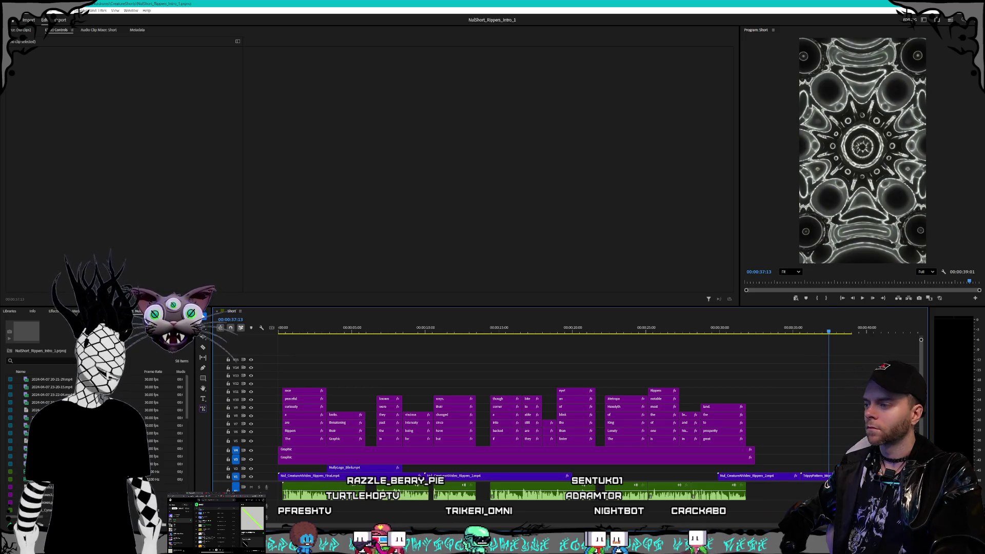
key("alt+Tab")
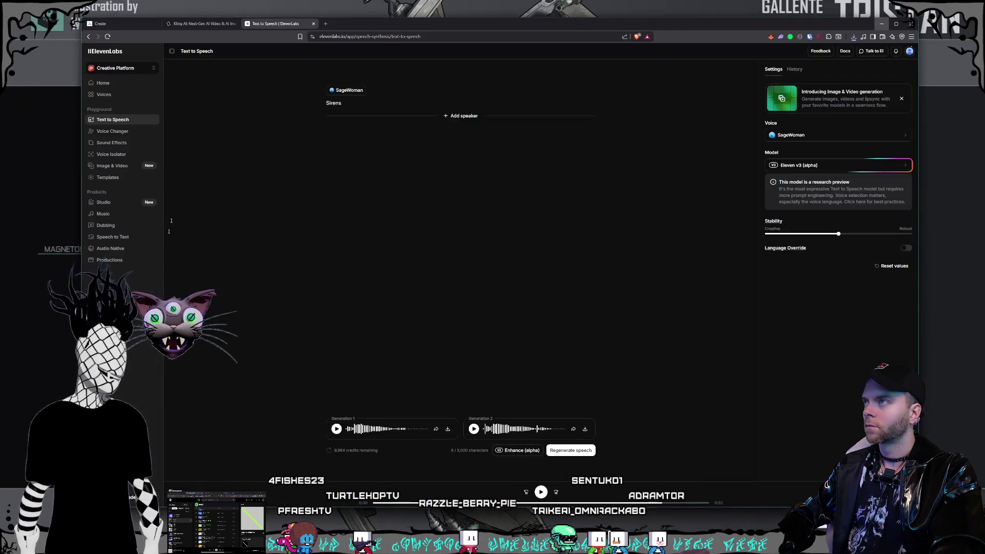
On the Kling AI generations page, preview the bright-red fractal clip and download it.
left_click(101, 23)
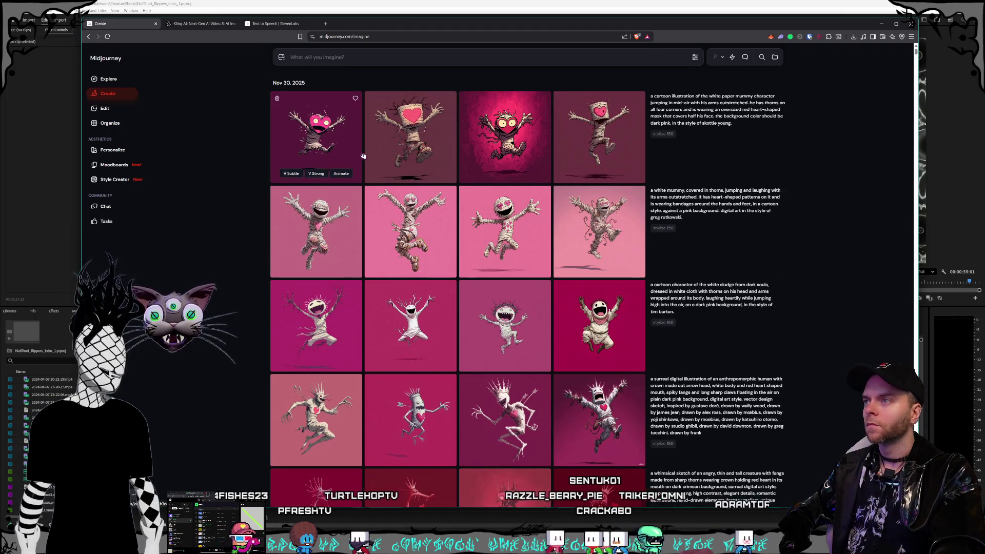
key("ctrl+Tab")
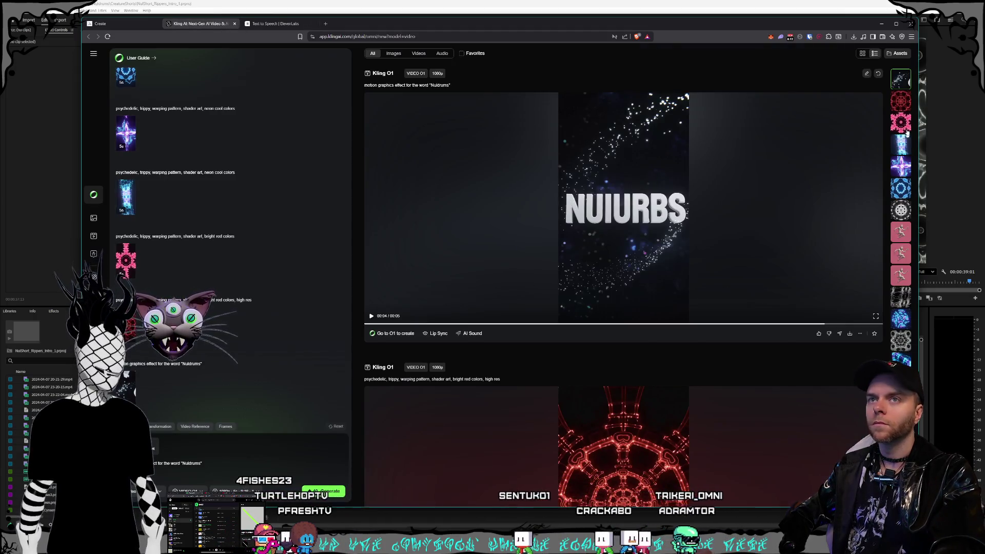
left_click(899, 107)
left_click(901, 122)
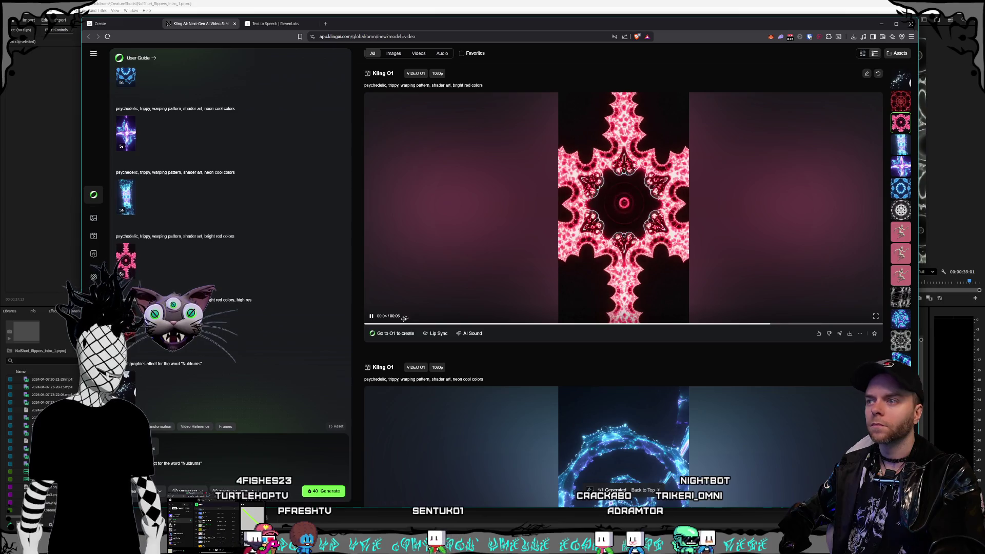
left_click(371, 316)
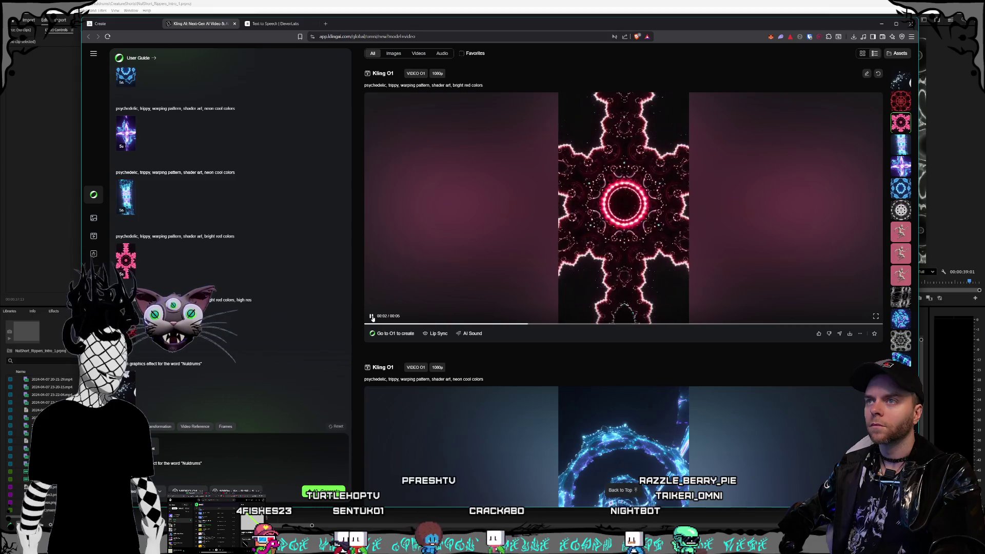
left_click(372, 317)
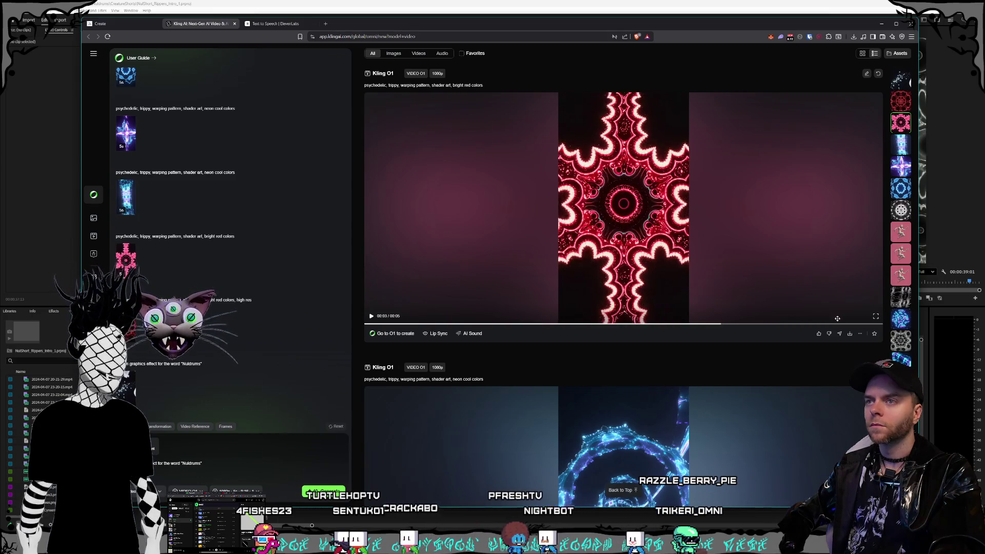
left_click(851, 335)
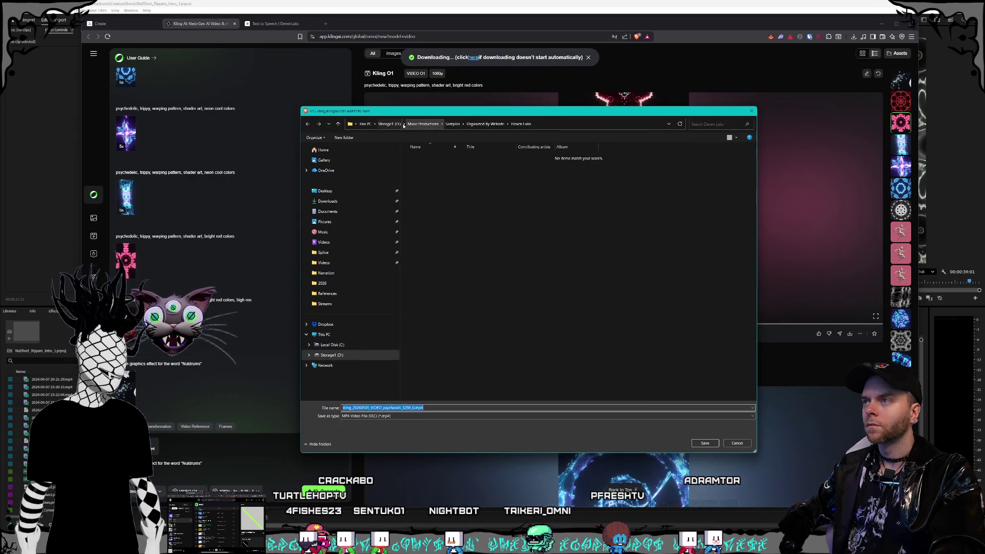
Save the clip into Storage1 (D:) > Videos > Nuldrums > AI > LogoSplash.
left_click(404, 125)
left_click(389, 124)
left_click(430, 280)
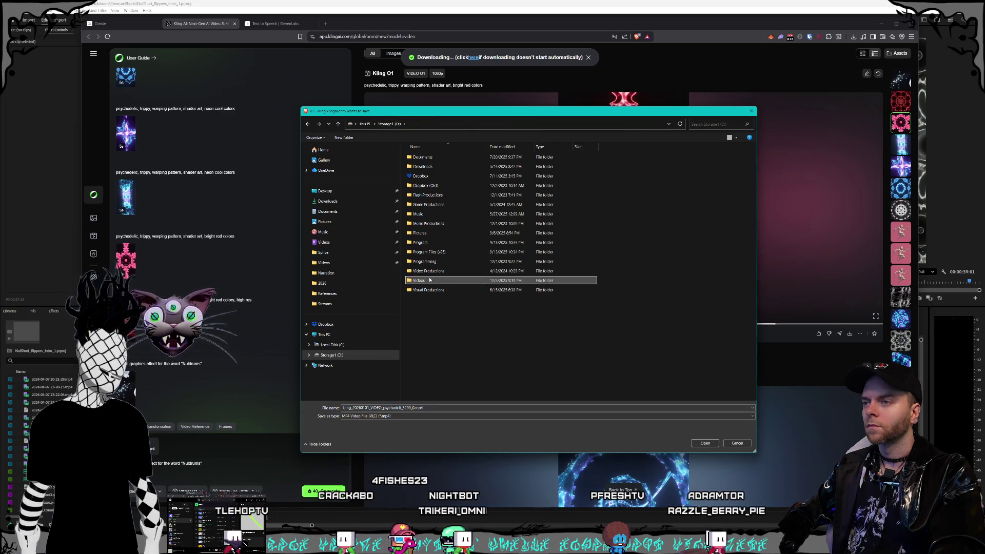
double_click(429, 280)
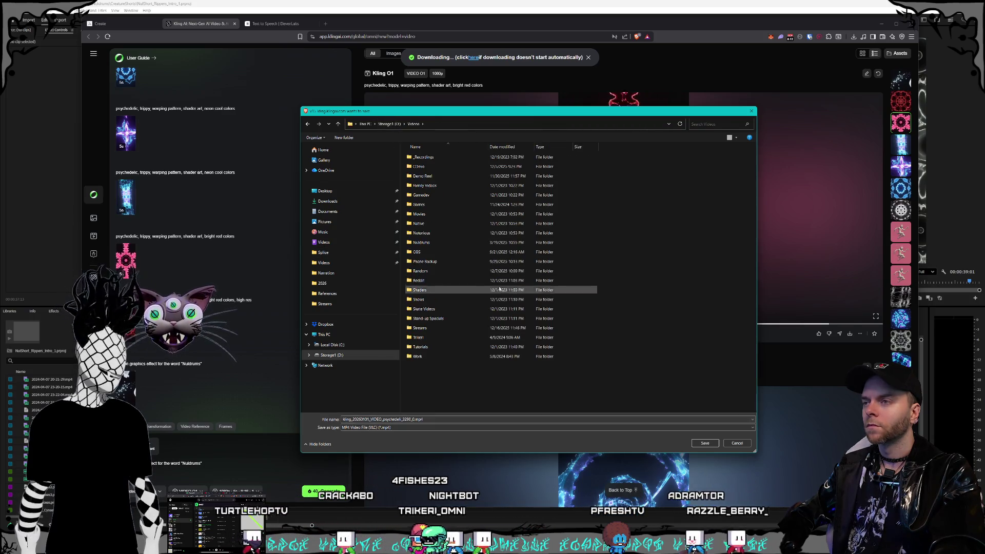
double_click(431, 243)
double_click(435, 167)
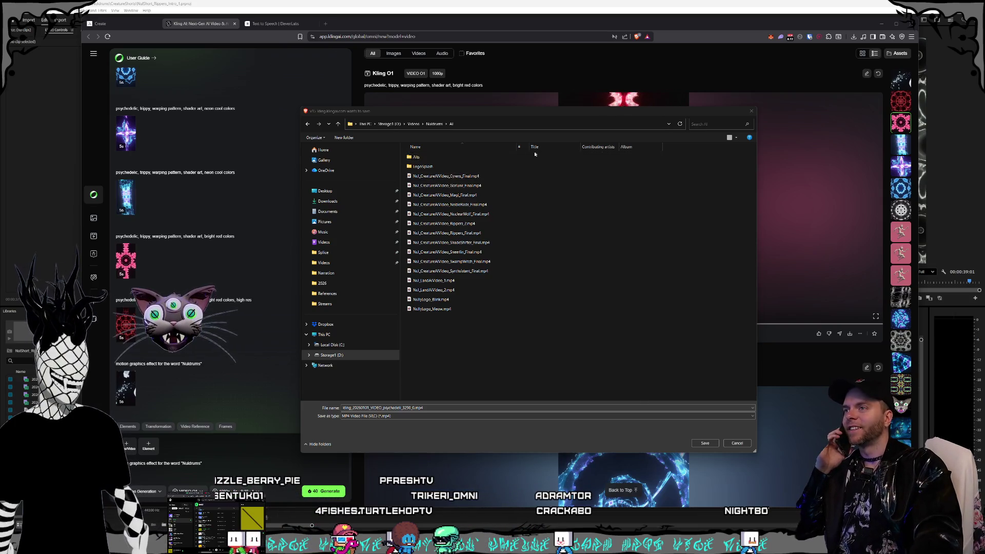
double_click(454, 166)
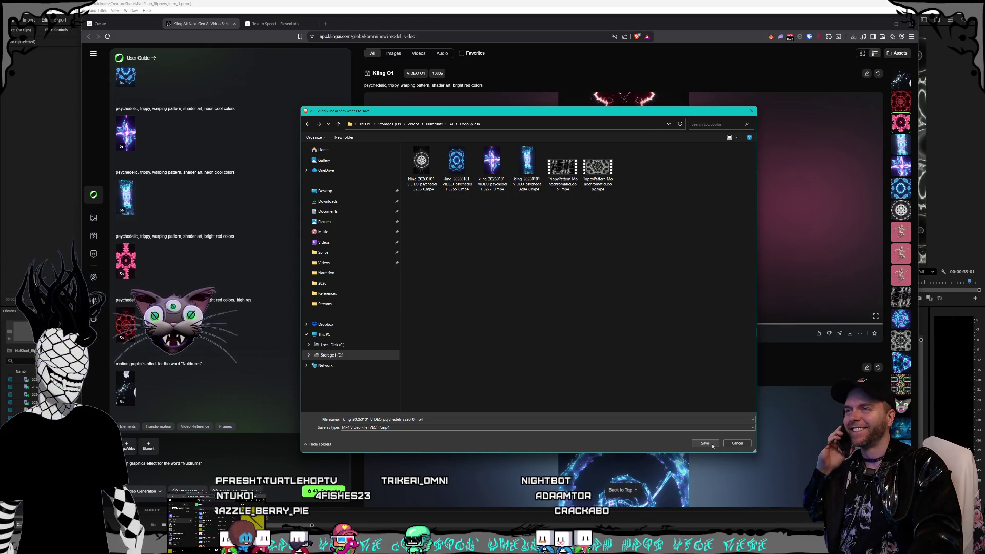
left_click(705, 444)
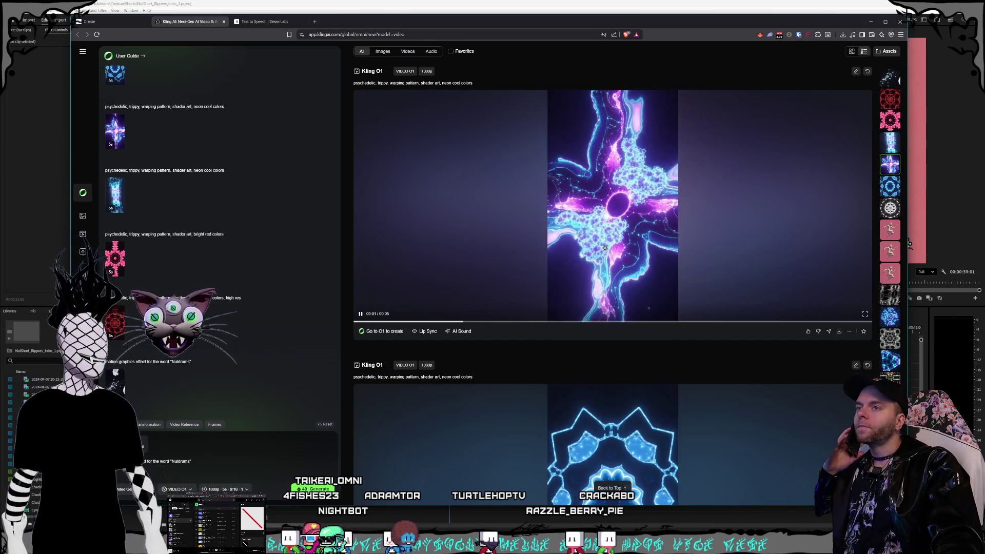
Scroll through the Kling AI feed, then bring the Rippers Premiere Pro project back to the front.
scroll(667, 192, "down", 3)
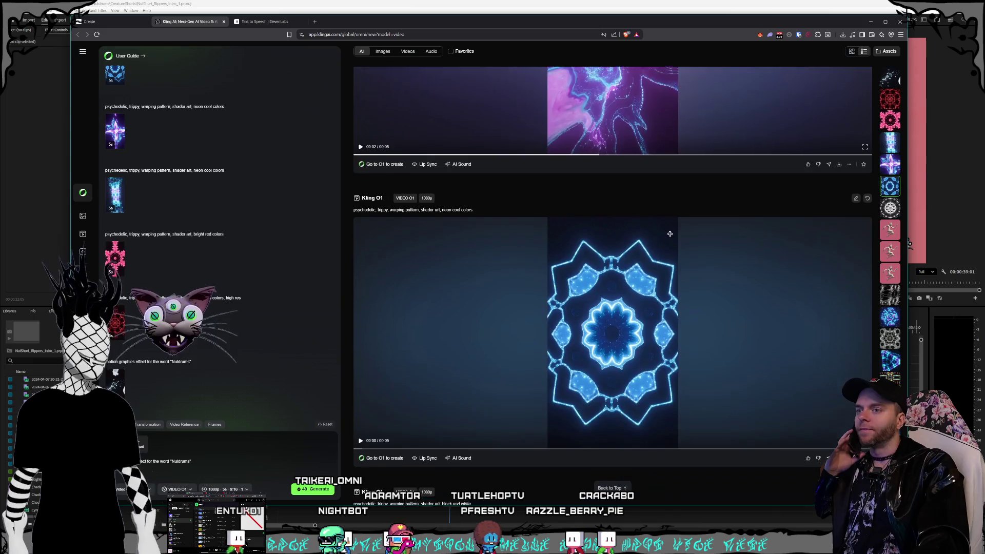
scroll(632, 278, "down", 3)
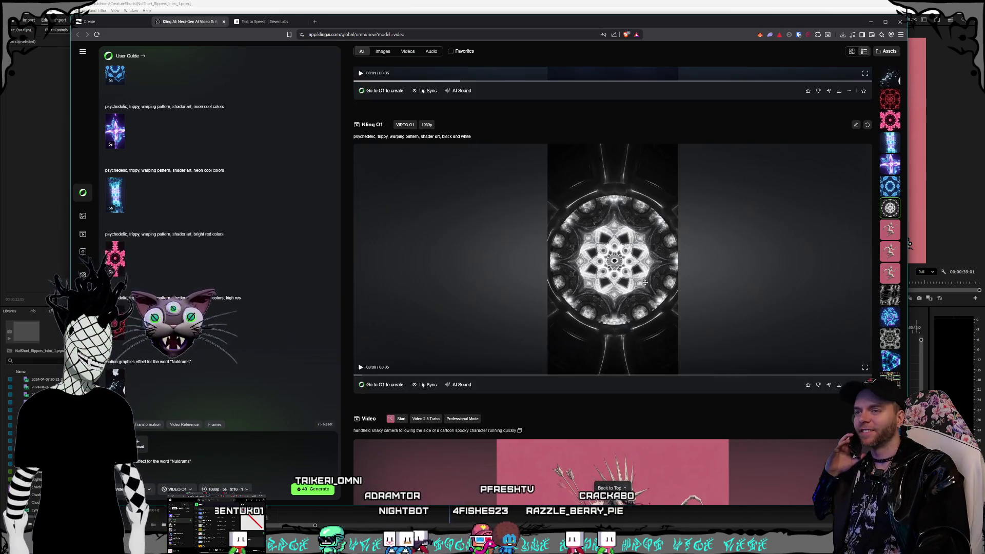
scroll(703, 336, "up", 6)
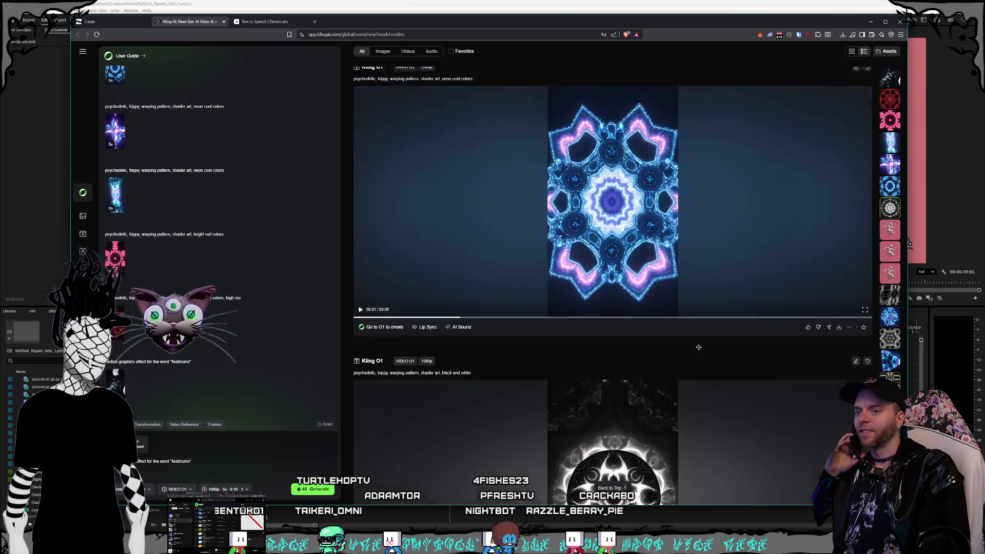
left_click(573, 2)
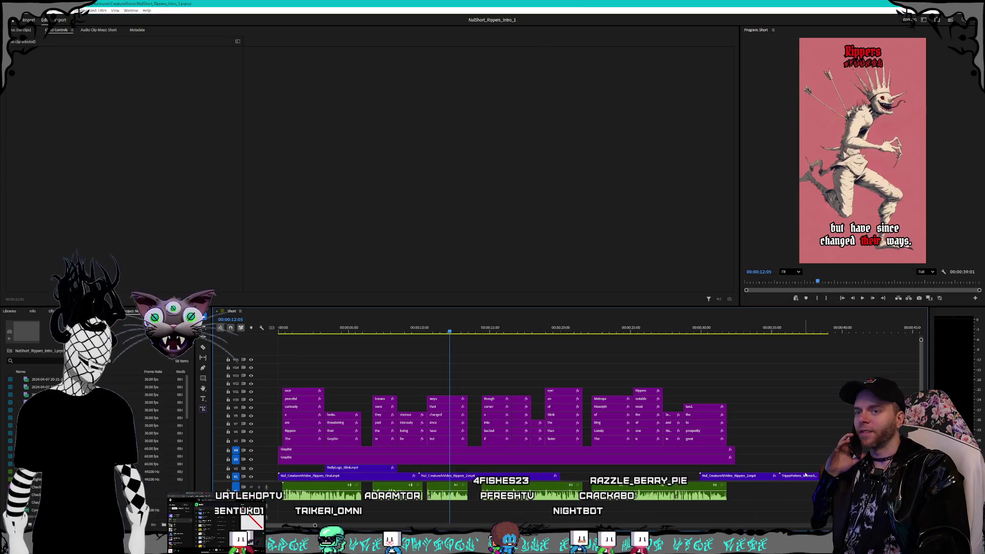
Delete the TrippyPattern clip and open Storage1 (D:) > Videos in a File Explorer window.
key("Delete")
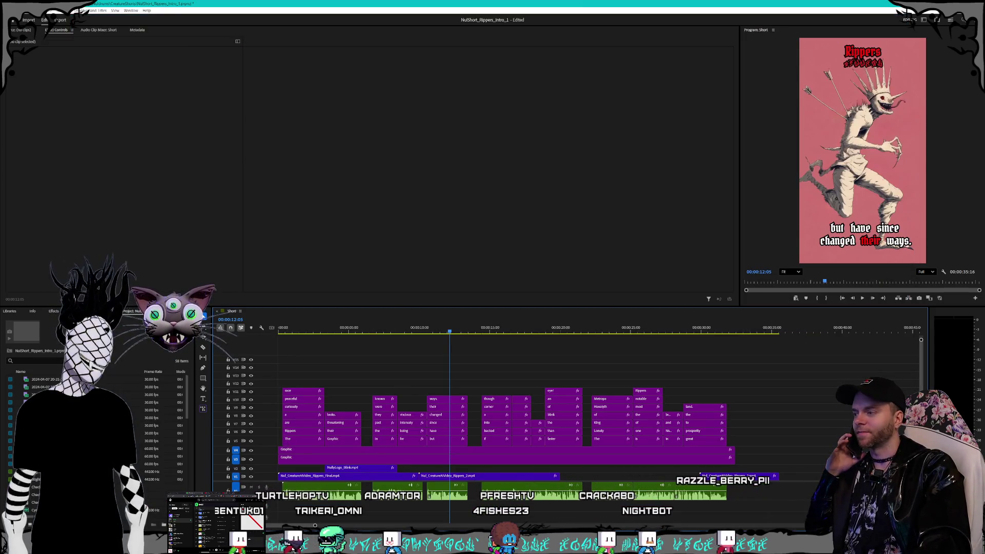
key("super+e")
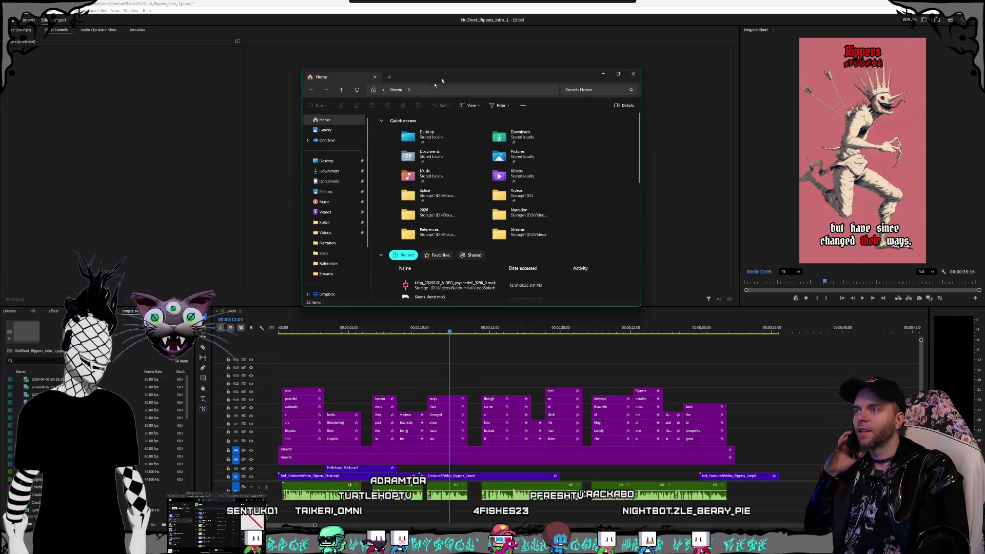
scroll(462, 180, "down", 5)
left_click(326, 233)
scroll(480, 207, "down", 2)
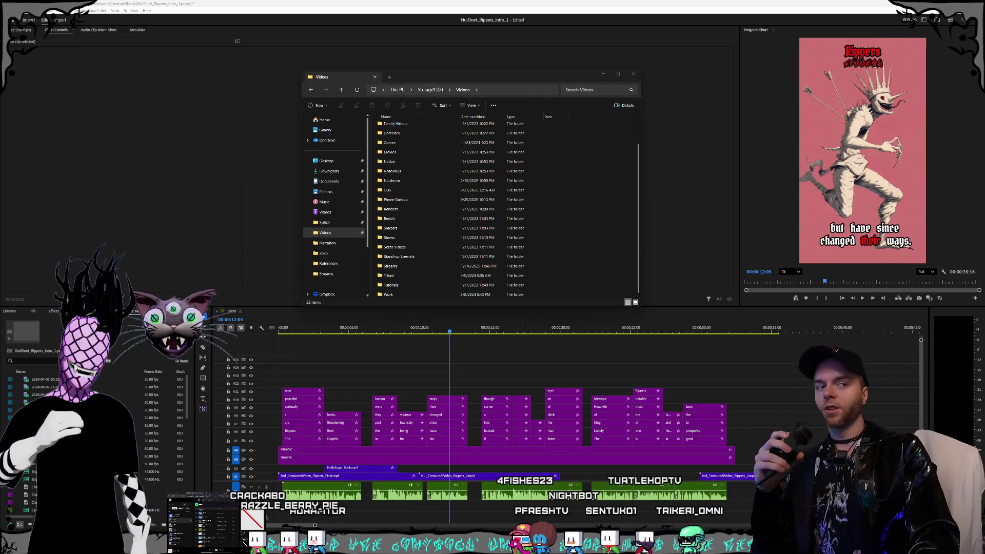
left_click_drag(445, 81, 454, 74)
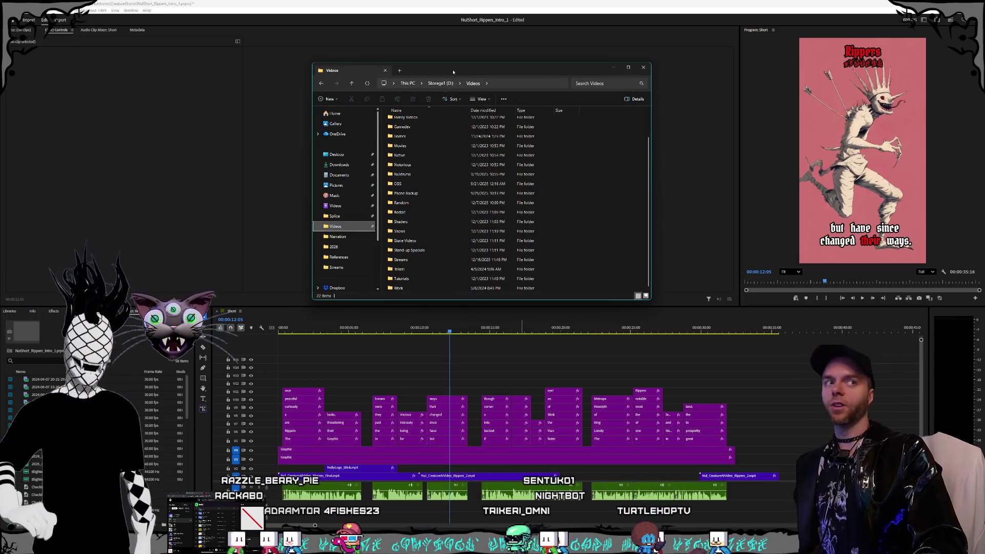
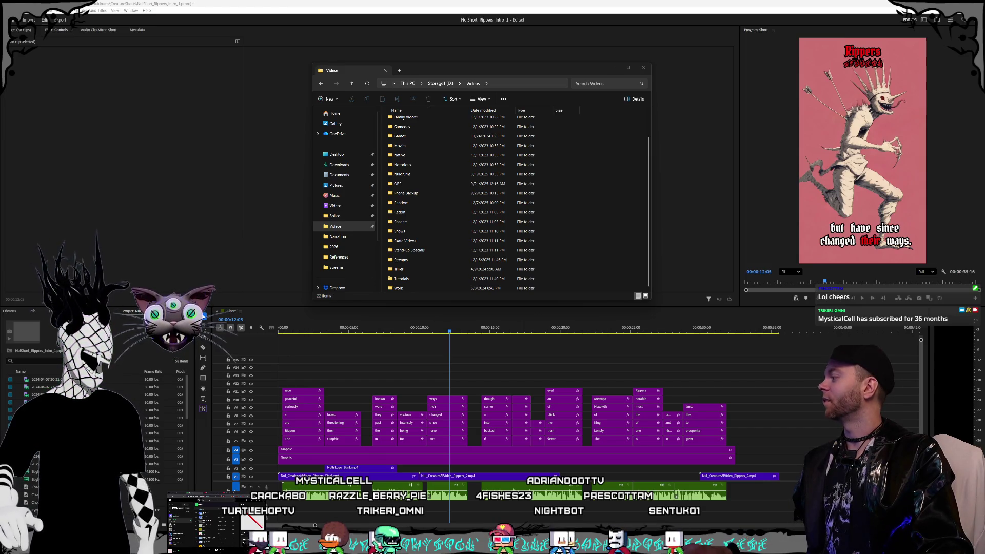
Check the Chicago New Year's livestream, then move it aside and minimize it.
key("alt+Tab")
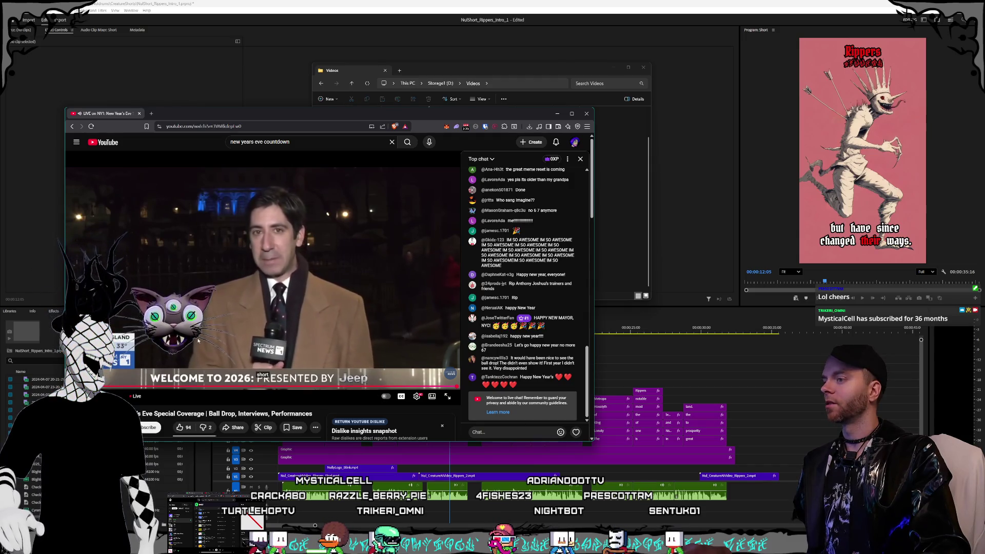
key("alt+Tab")
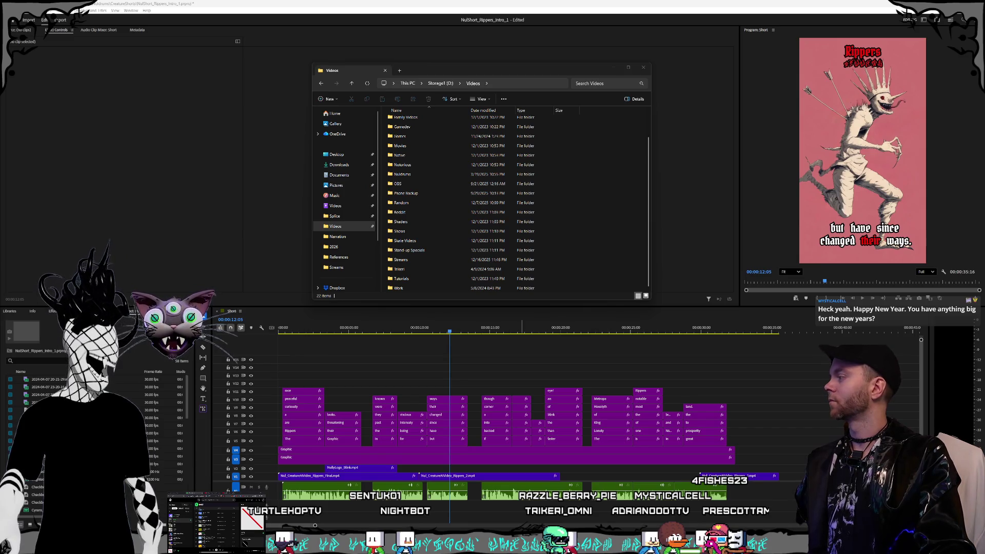
key("alt+Tab")
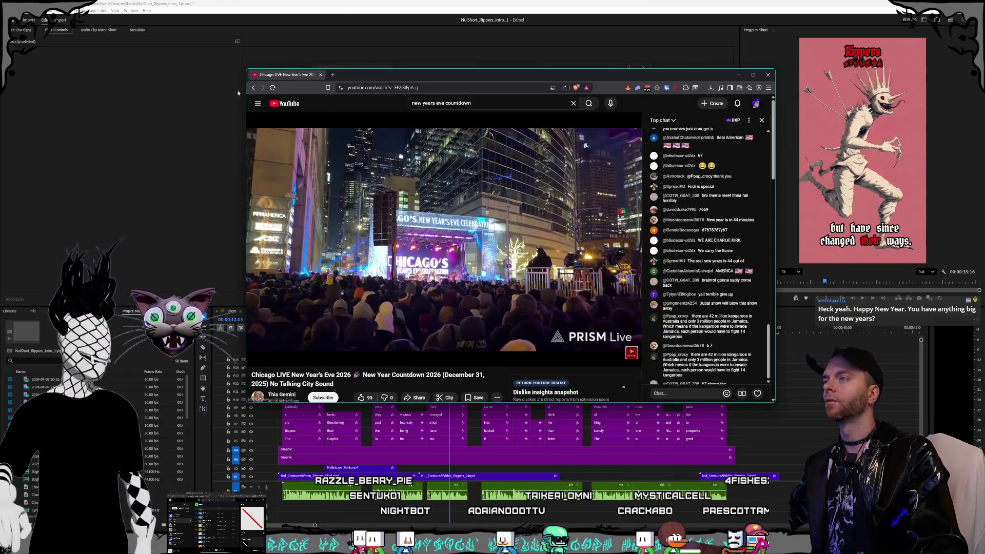
left_click_drag(513, 75, 33, 114)
key("super+Down")
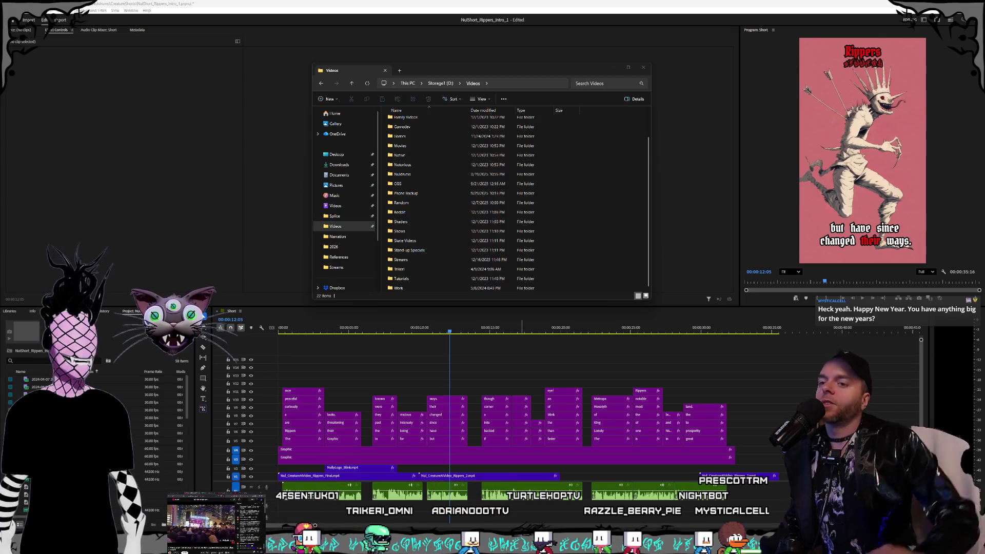
Reposition the Videos folder window, check the Kling AI generations page, and return to the folder.
left_click_drag(461, 71, 481, 83)
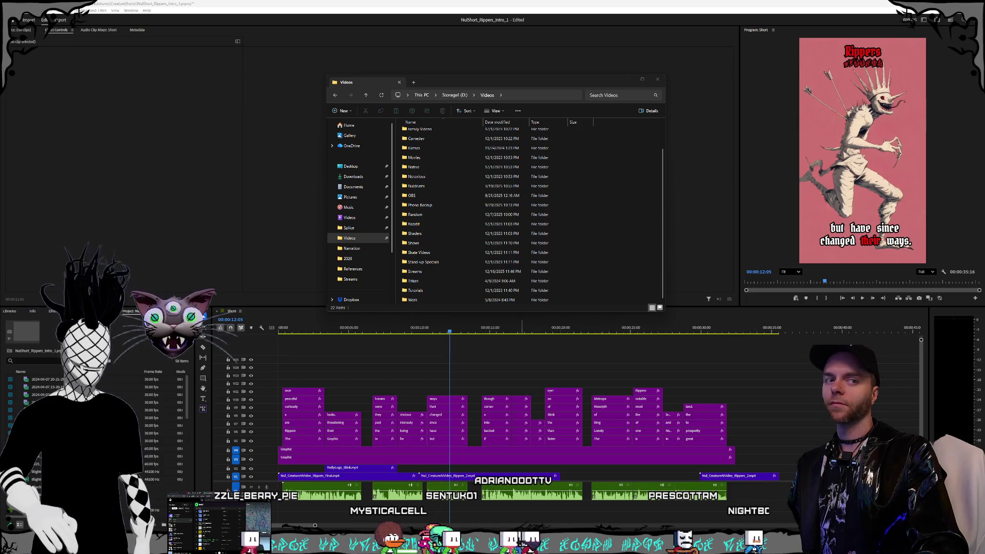
mouse_move(520, 82)
left_mouse_down()
mouse_move(473, 69)
mouse_move(488, 70)
left_mouse_up()
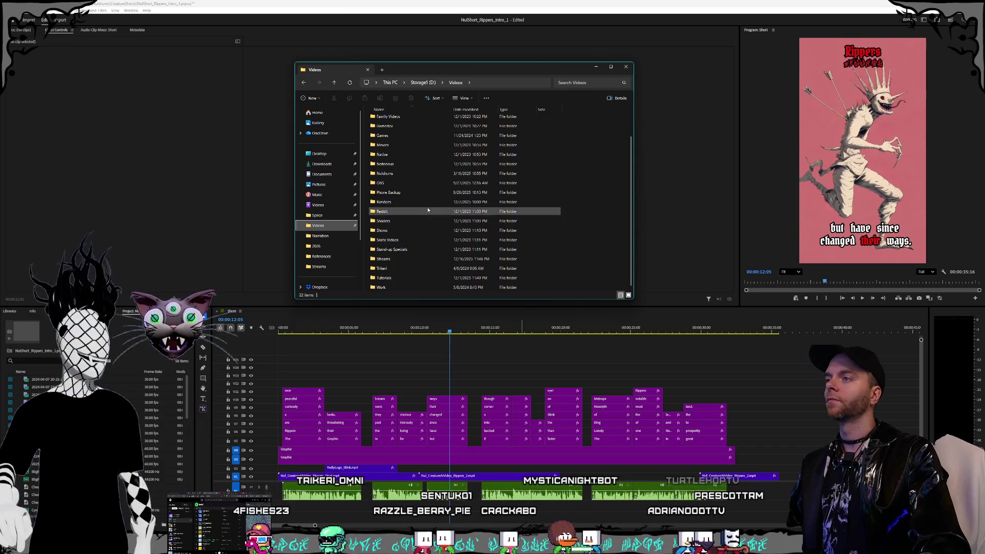
left_click(399, 175)
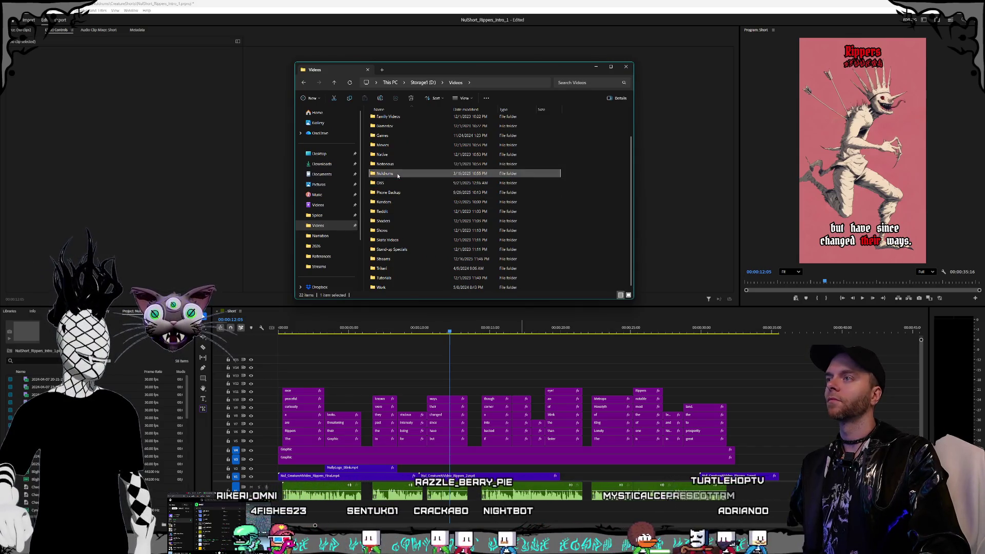
key("alt+Tab")
scroll(681, 279, "up", 15)
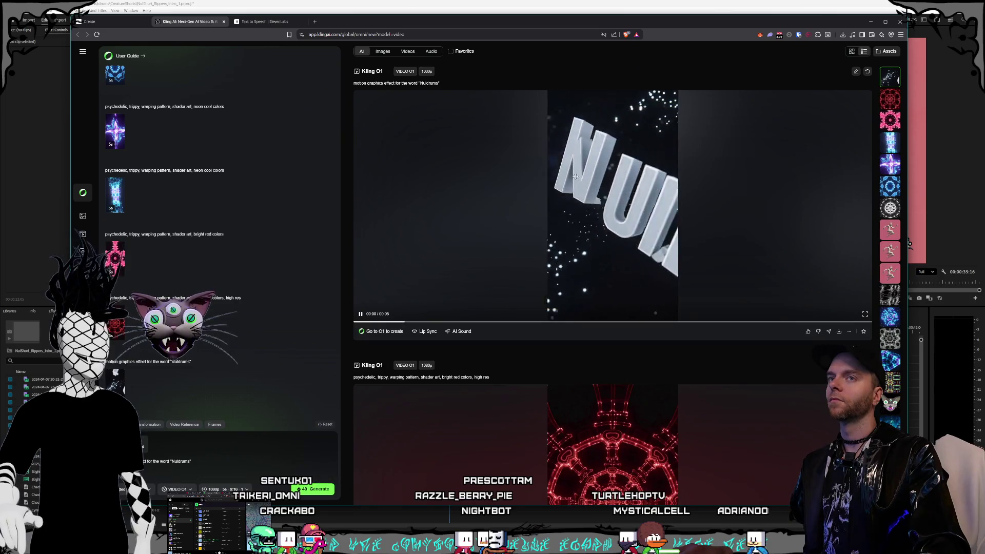
scroll(581, 181, "down", 3)
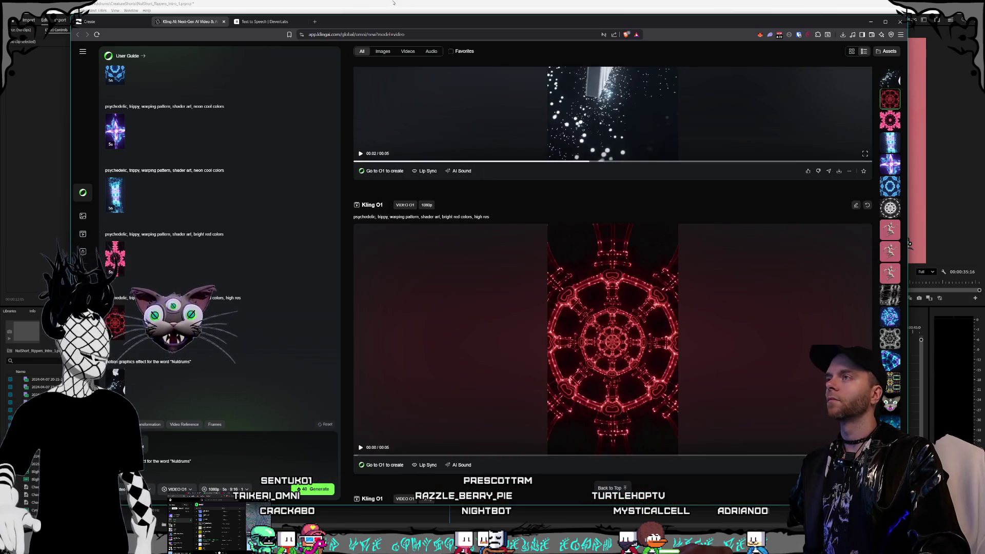
key("alt+Tab")
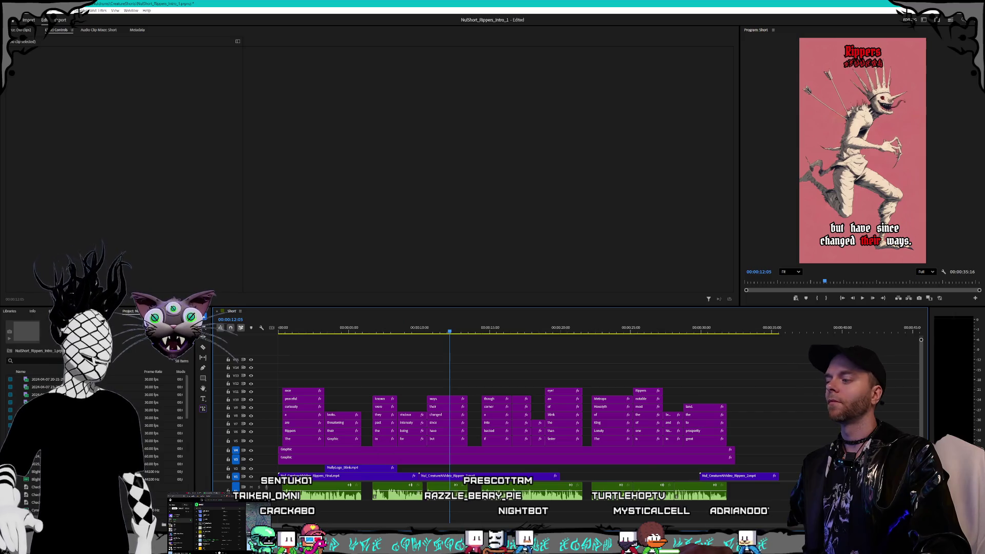
key("super+e")
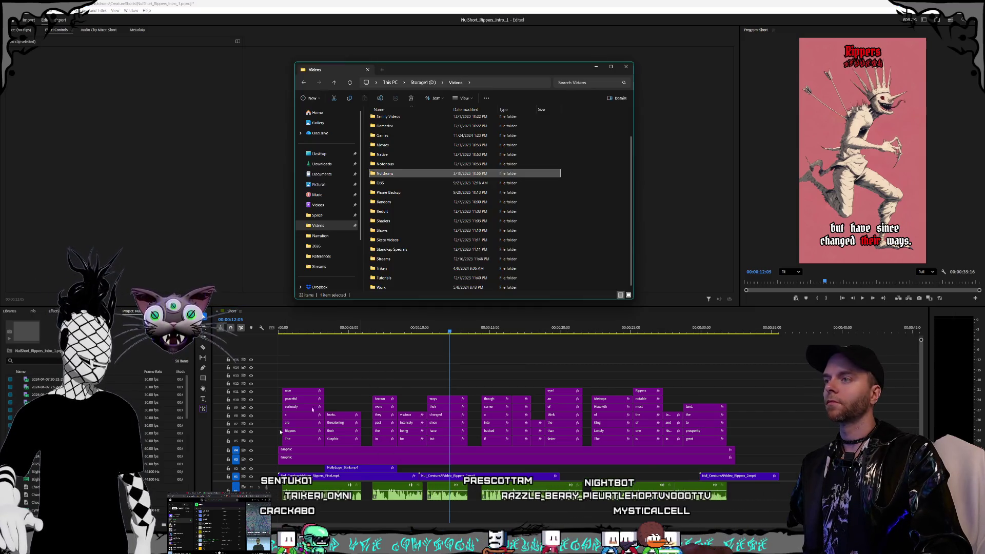
Open Nuldrums\AI\LogoSplash and drag the red kaleidoscope Kling clip to the sequence end.
double_click(381, 173)
double_click(405, 139)
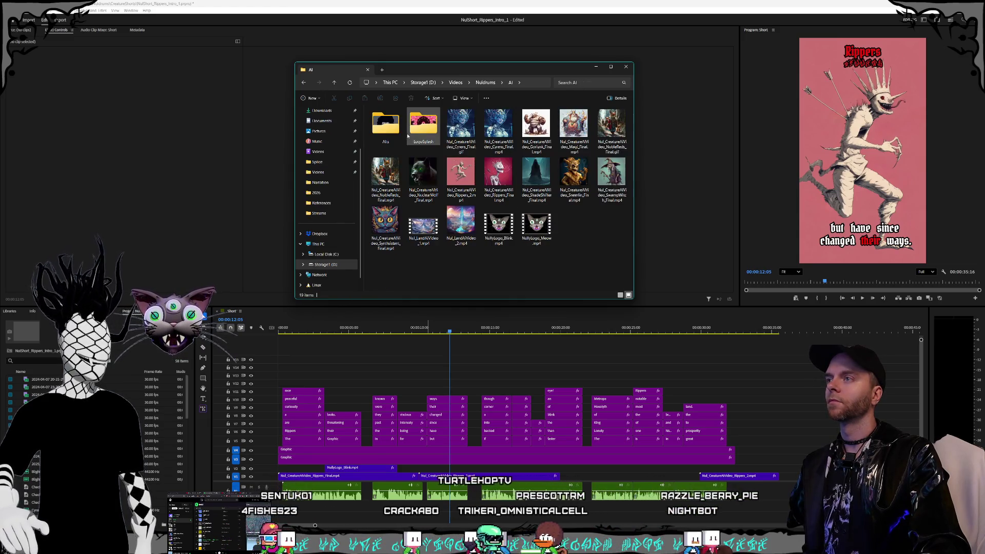
double_click(431, 132)
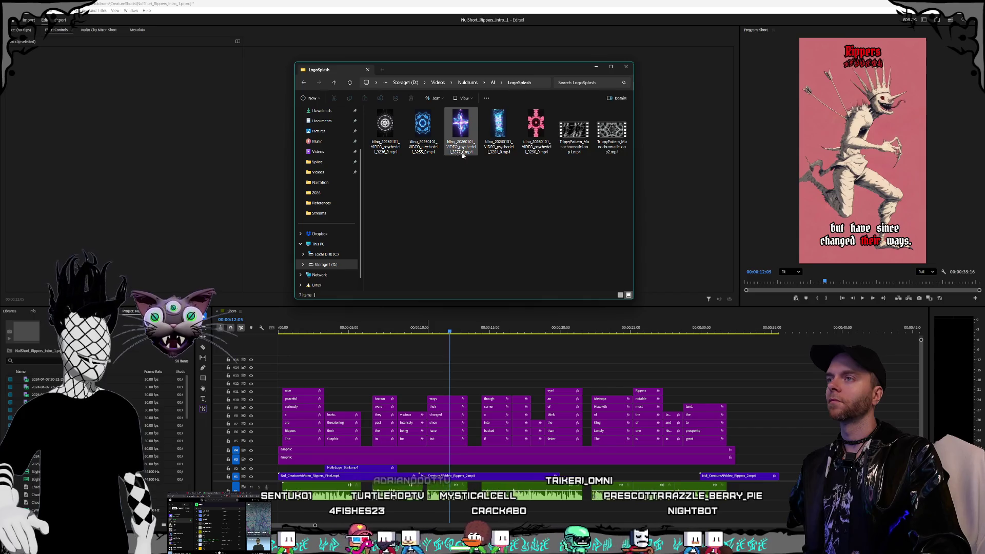
left_click(536, 128)
left_click_drag(536, 127, 784, 481)
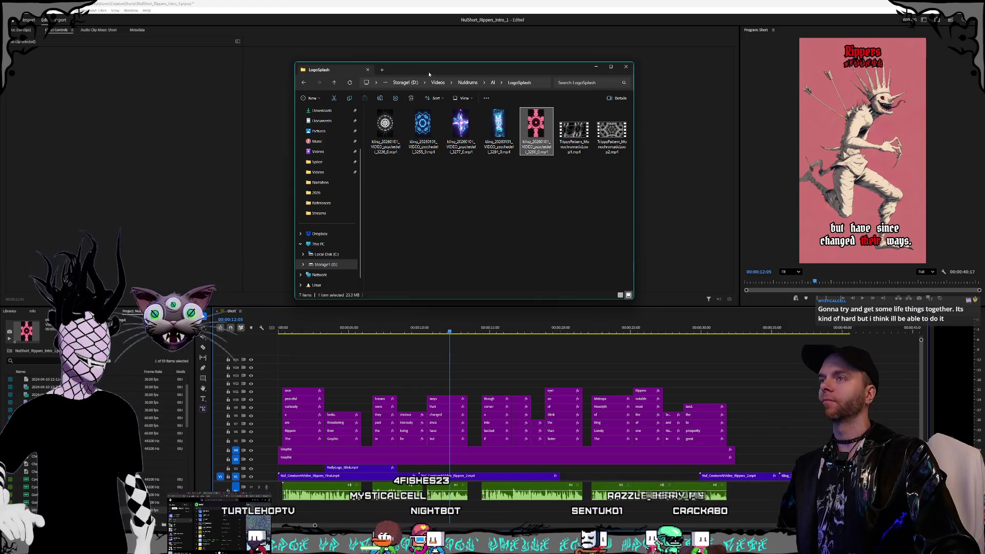
Resize and reposition the LogoSplash folder window and clear the file selection.
left_click_drag(429, 74, 450, 103)
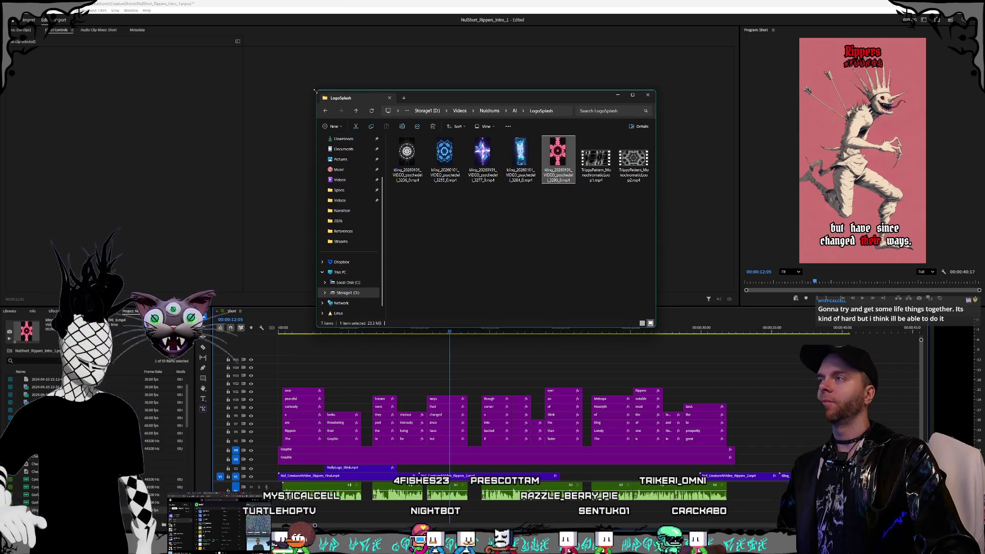
left_click_drag(315, 90, 285, 70)
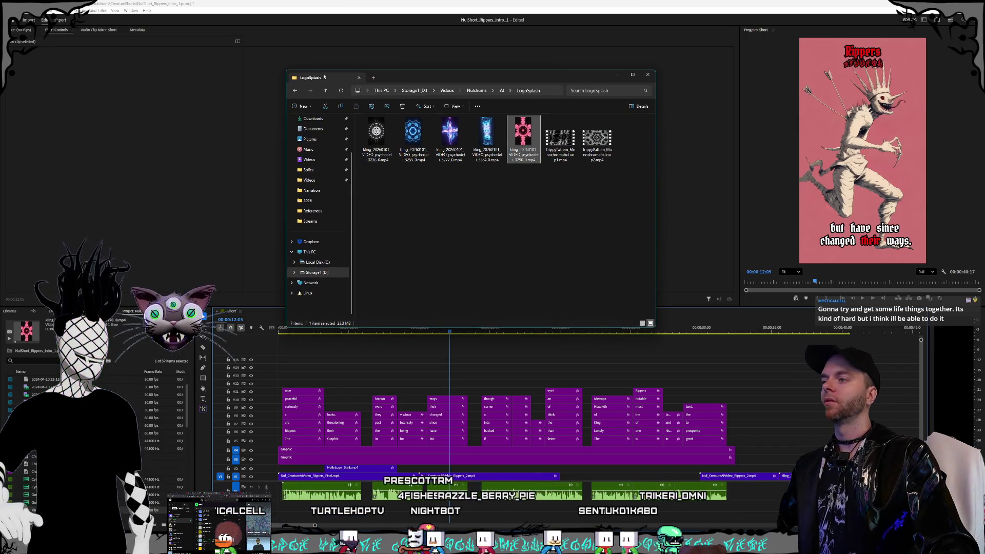
left_click_drag(504, 77, 497, 112)
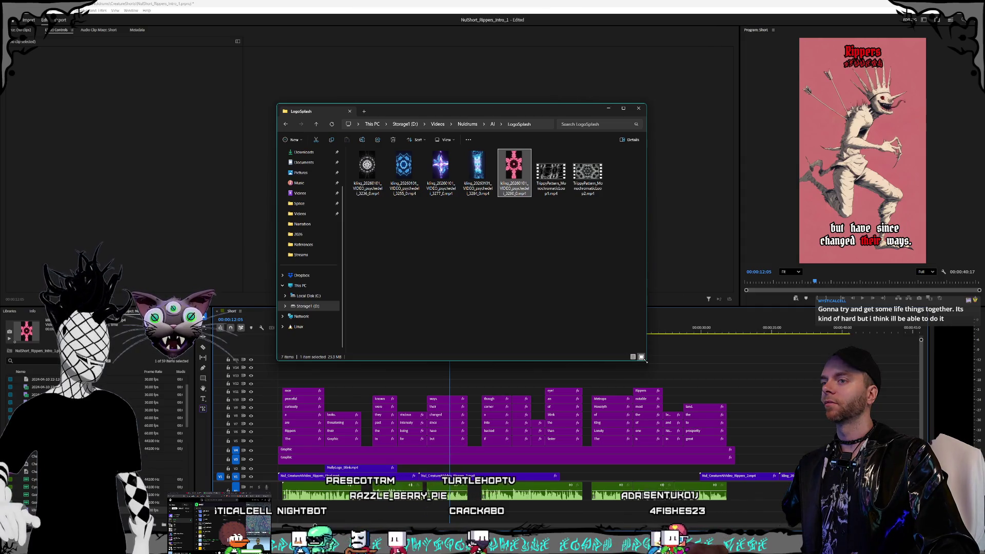
left_click_drag(647, 360, 665, 369)
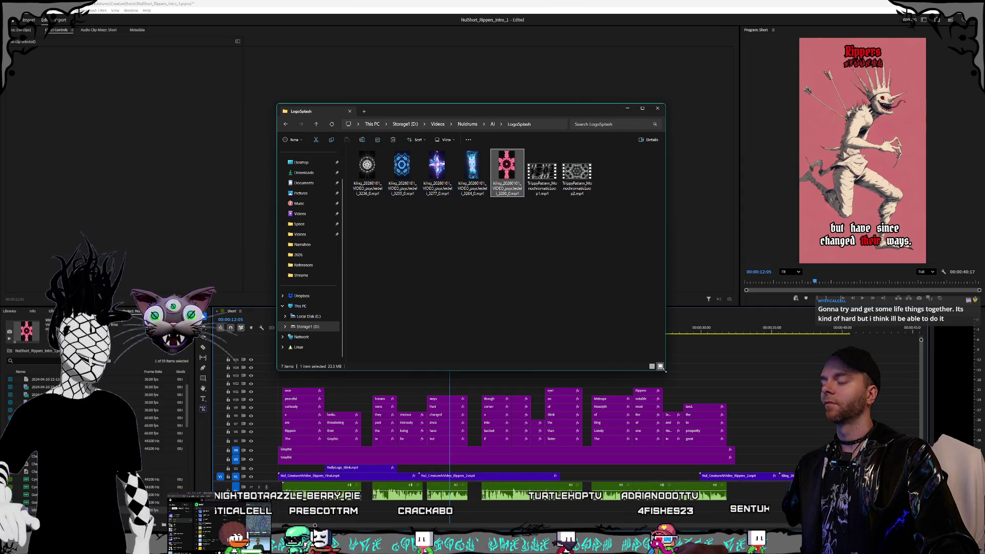
left_click(557, 329)
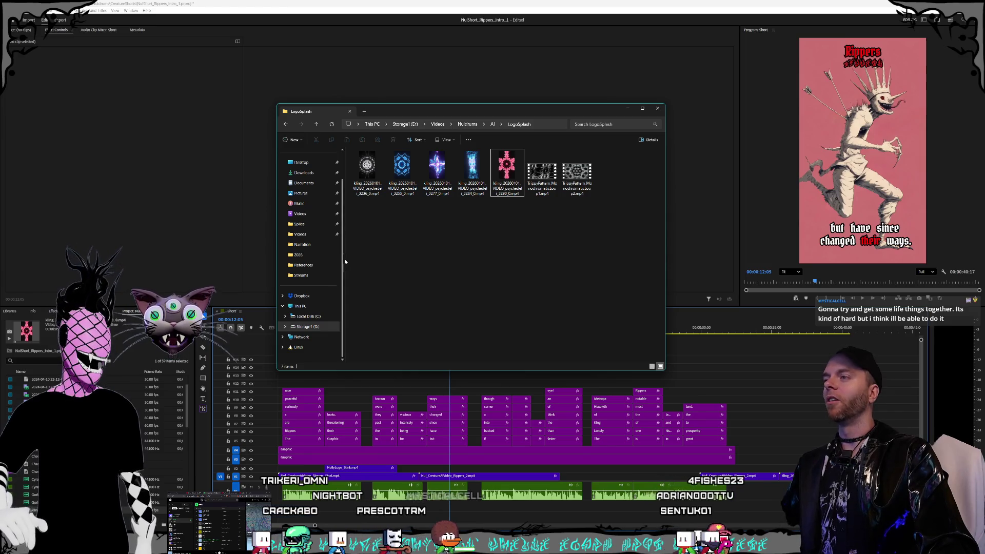
left_click_drag(345, 262, 355, 267)
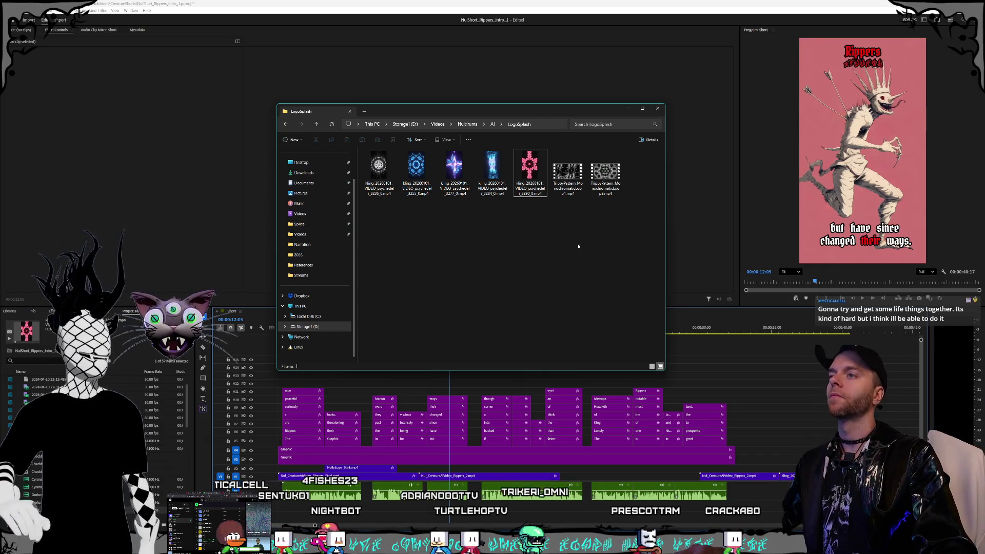
left_click_drag(554, 114, 572, 126)
left_click_drag(293, 118, 281, 105)
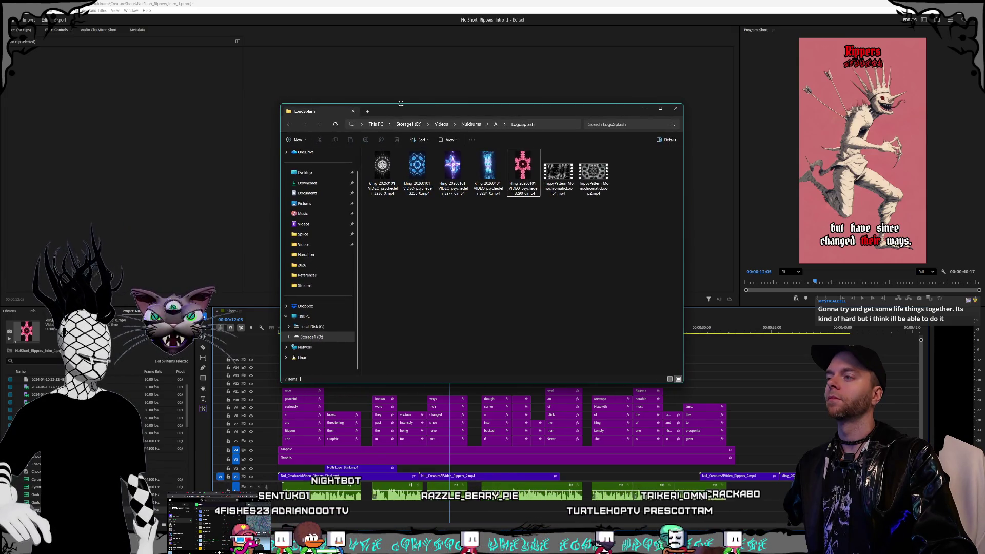
left_click_drag(436, 111, 470, 117)
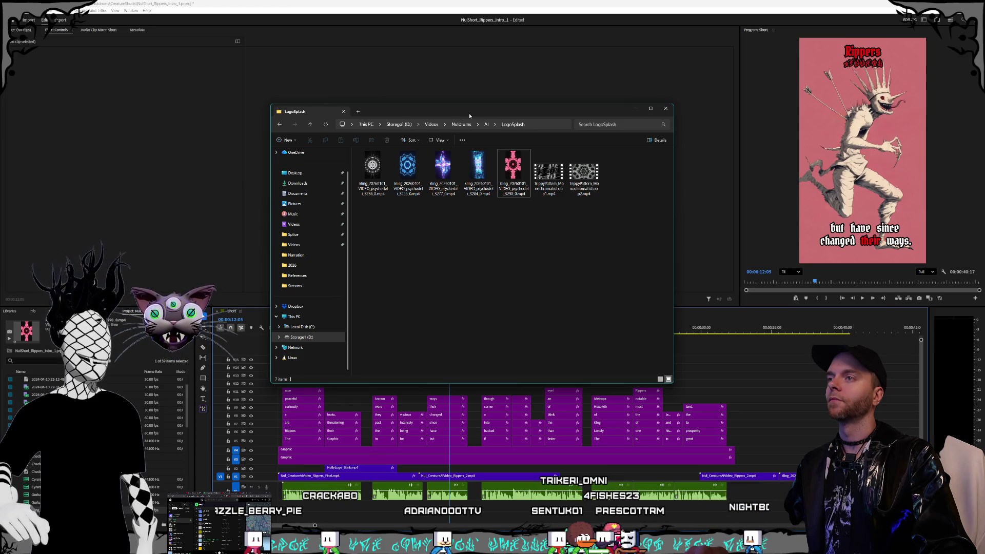
left_click_drag(470, 116, 471, 116)
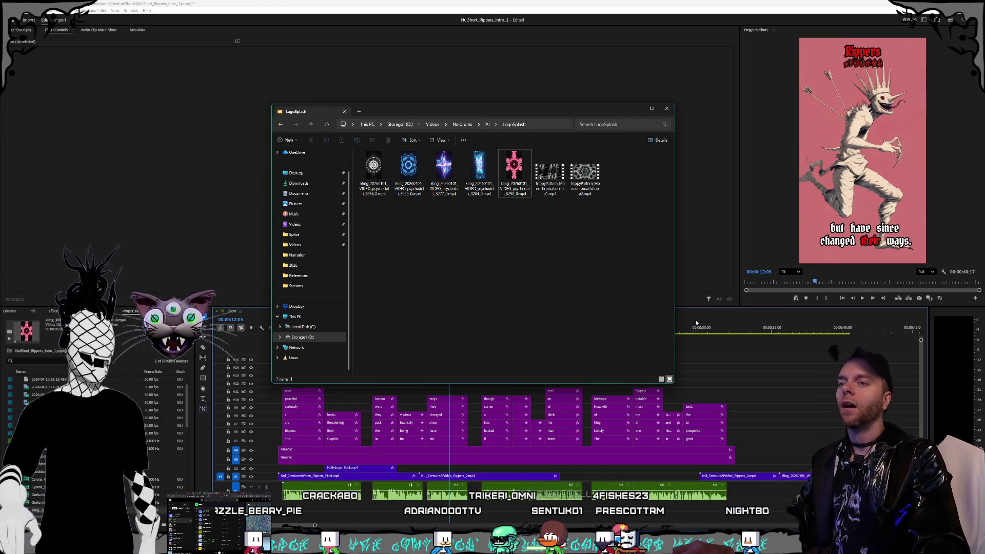
In Premiere, scrub from the 26-second mark through to the new kaleidoscope clip.
left_click(637, 109)
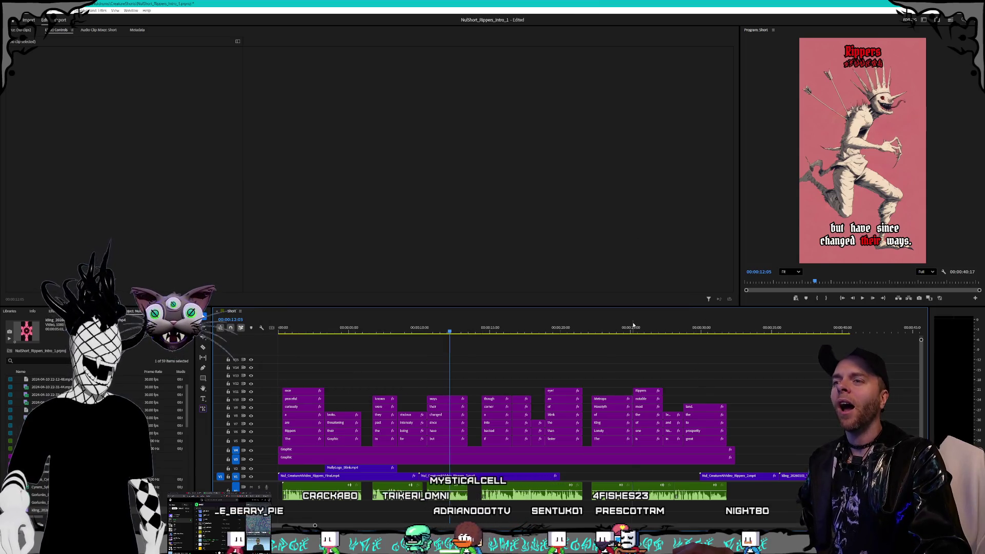
left_click(646, 333)
left_click_drag(657, 337, 823, 339)
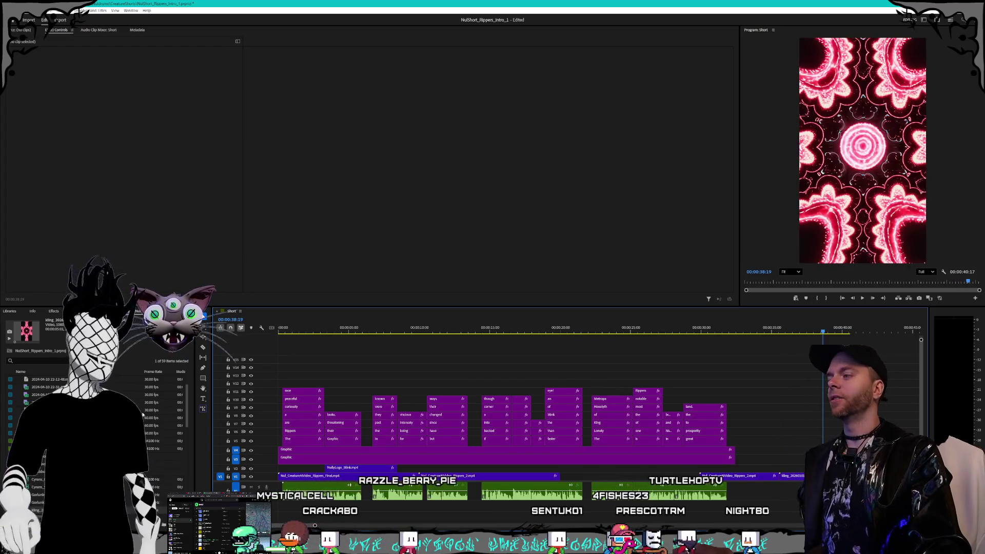
left_click(9, 311)
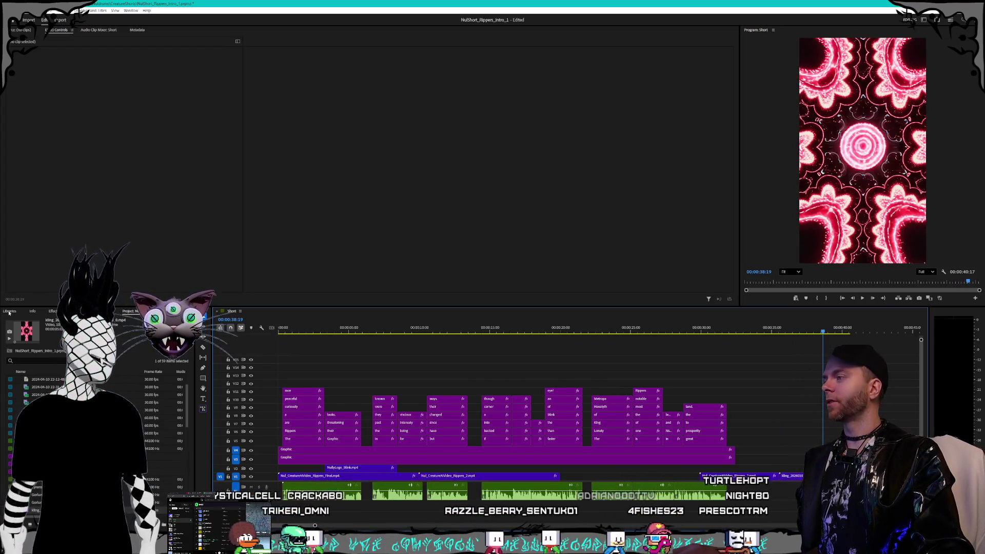
From Media Browser Pictures > Nuldrums > Logo, place the NULDRUMS letters PNG above the kaleidoscope at about 38 seconds.
left_click(92, 311)
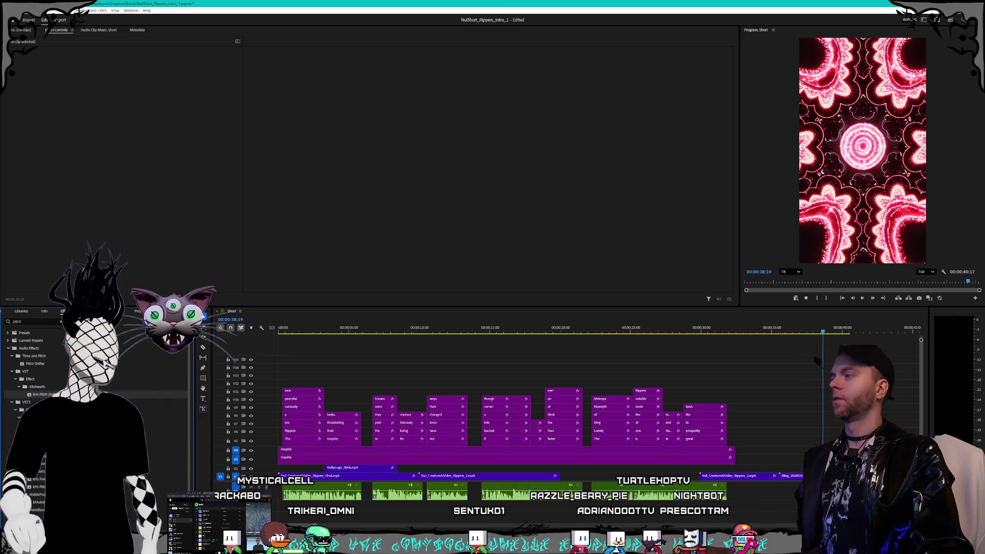
left_click(16, 312)
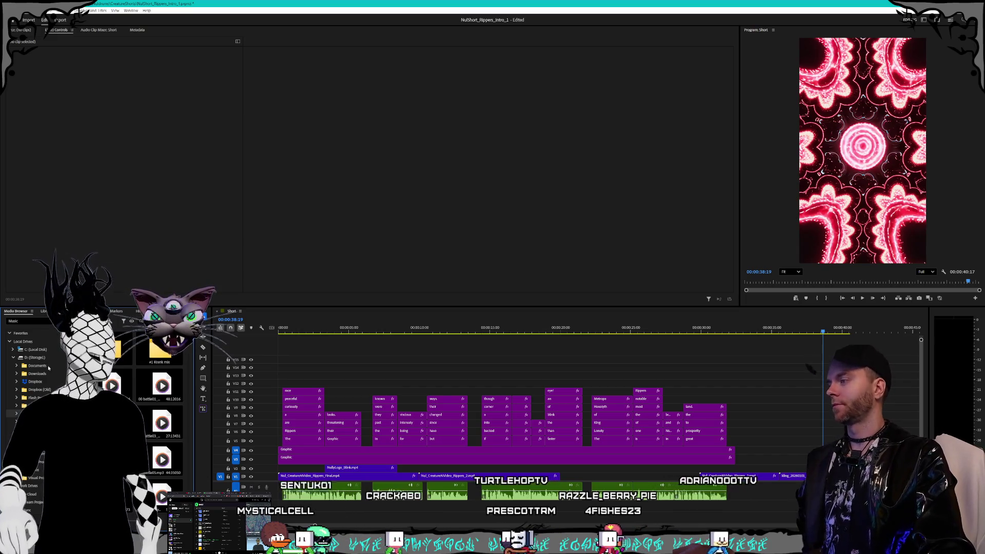
left_click(34, 430)
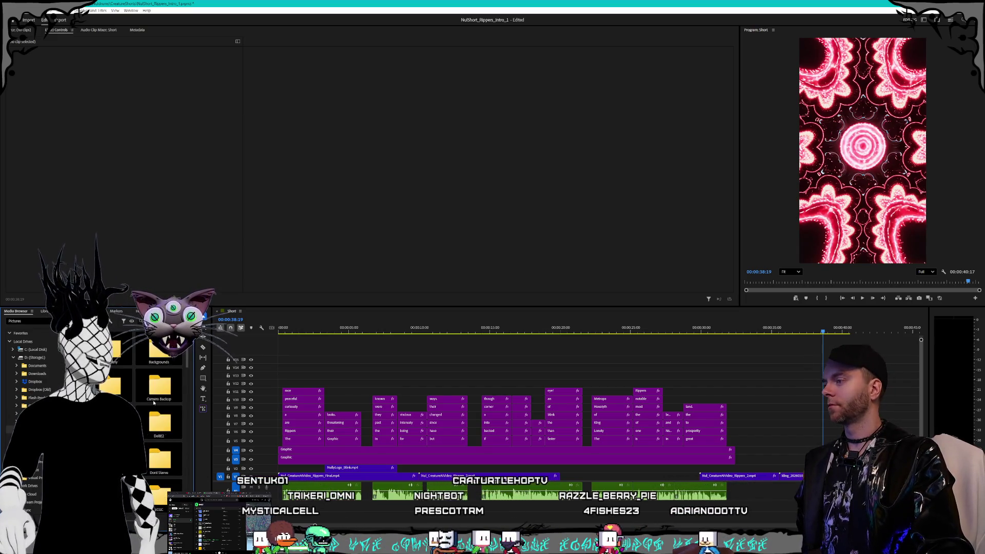
scroll(154, 403, "down", 2)
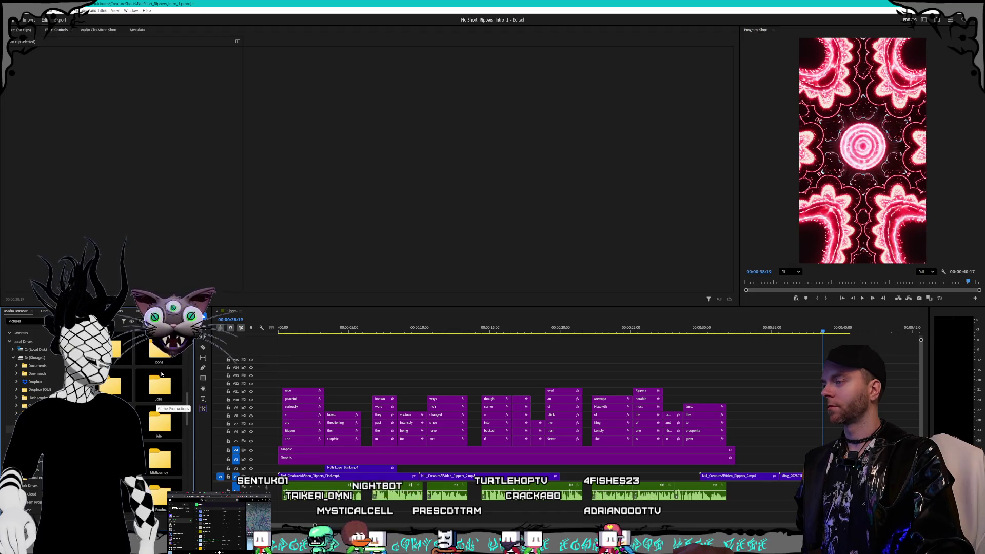
scroll(161, 380, "down", 3)
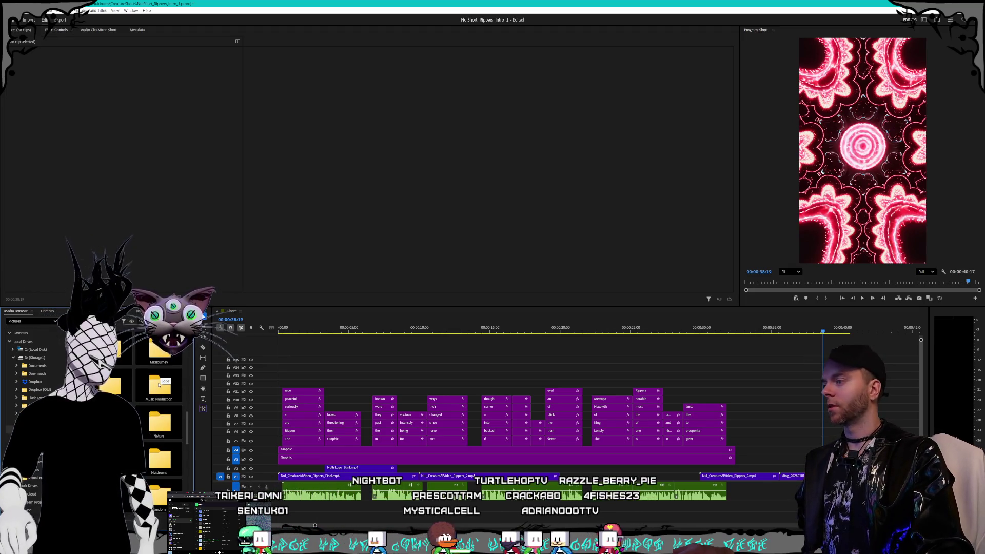
double_click(155, 463)
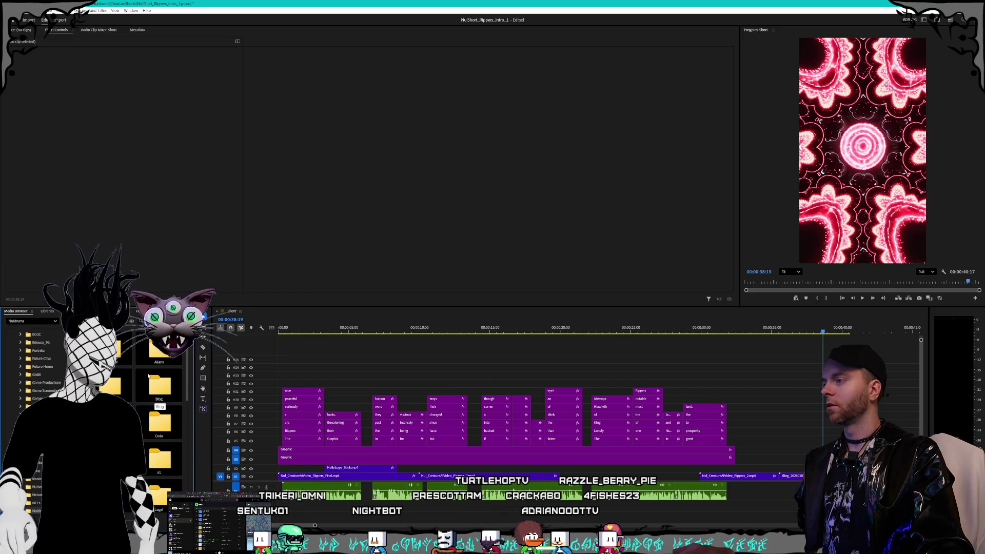
scroll(143, 370, "down", 3)
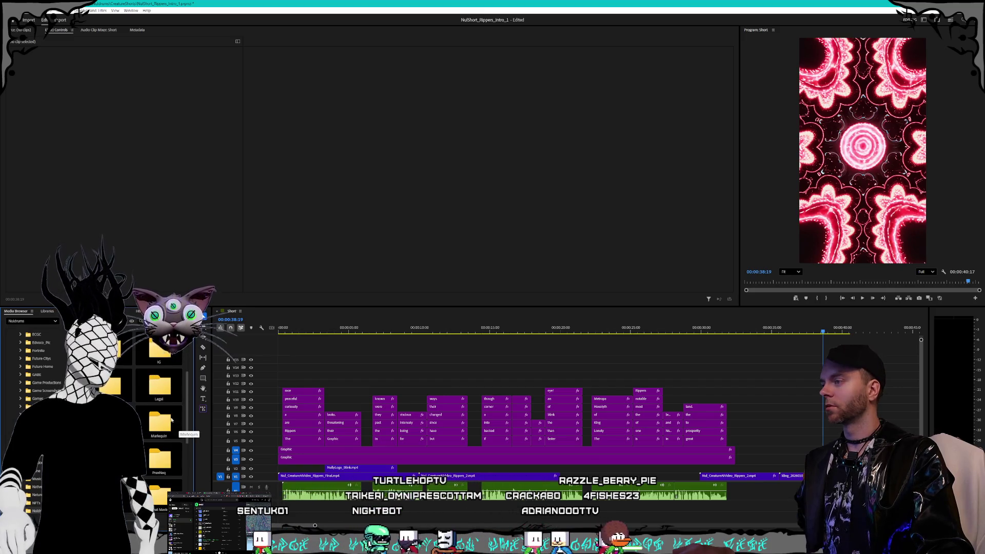
double_click(109, 422)
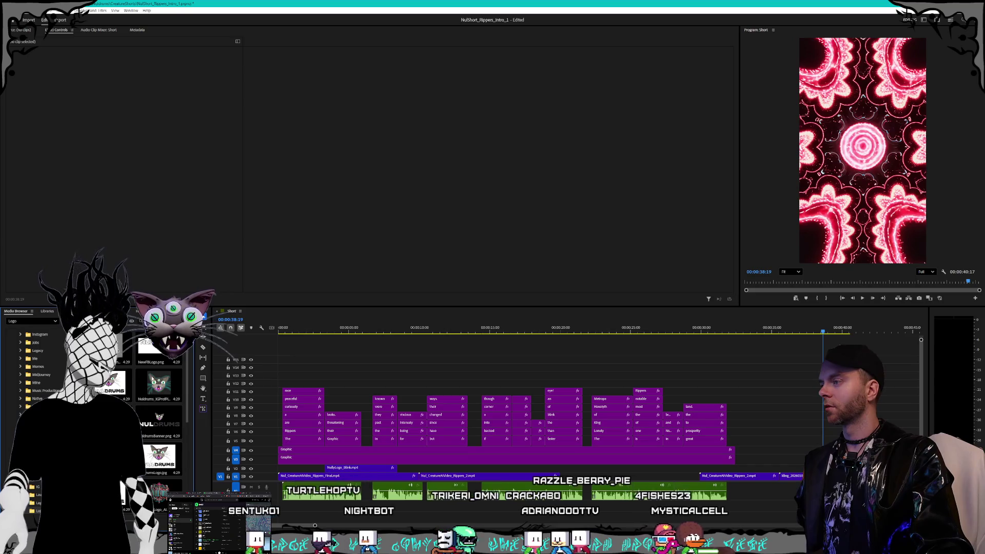
left_click(170, 362)
scroll(170, 362, "down", 1)
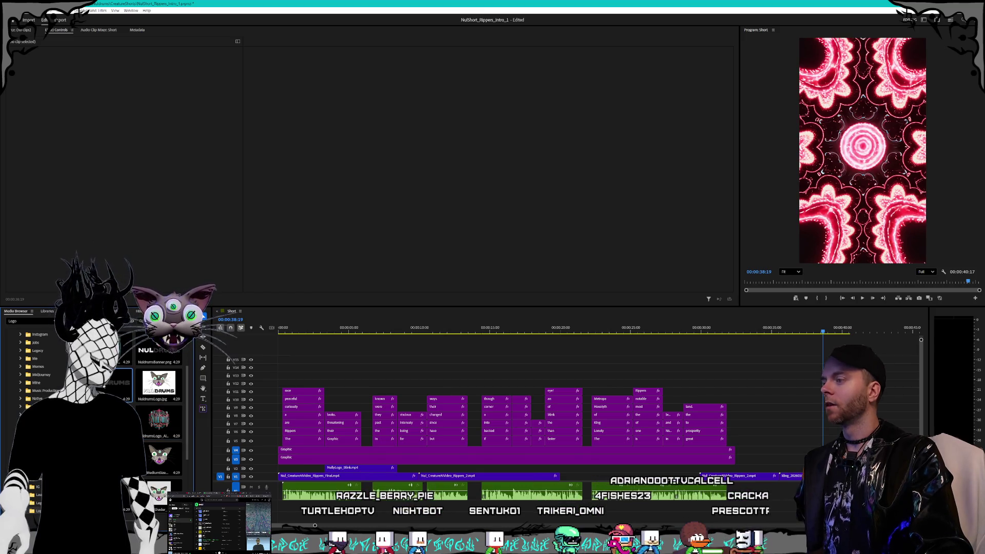
left_click_drag(103, 386, 395, 450)
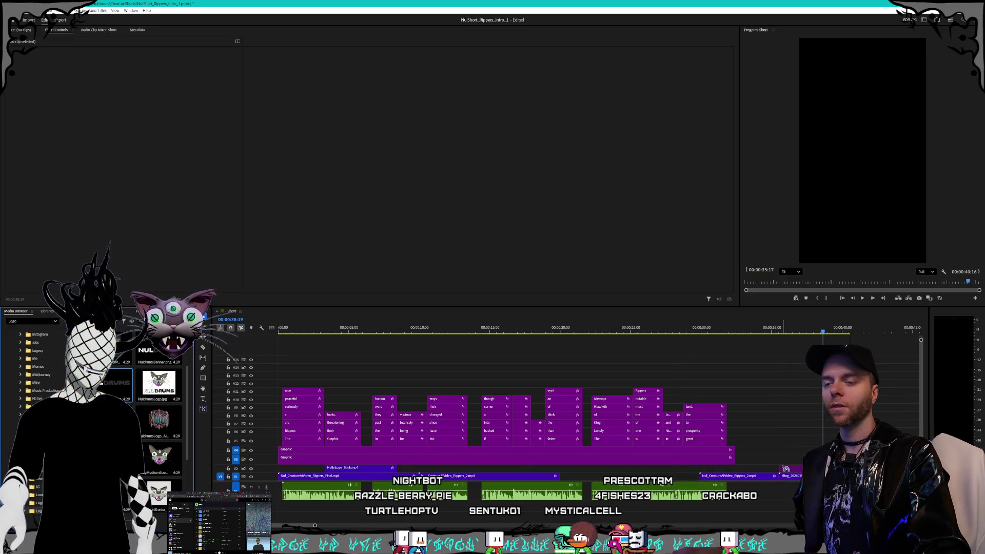
left_click_drag(786, 466, 786, 465)
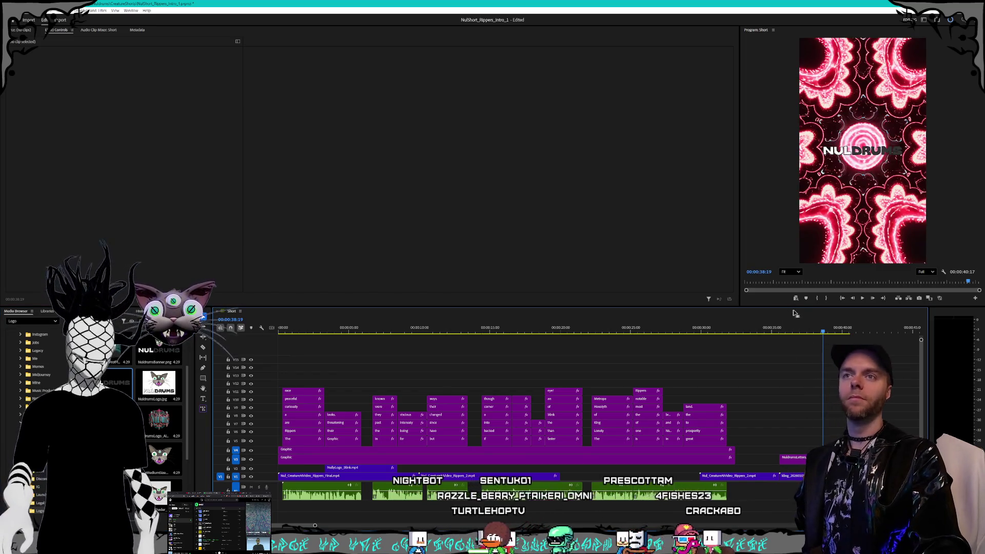
Scale the NuldrumsLetters clip to 152% and play back the ending from about 38 seconds.
left_click(801, 333)
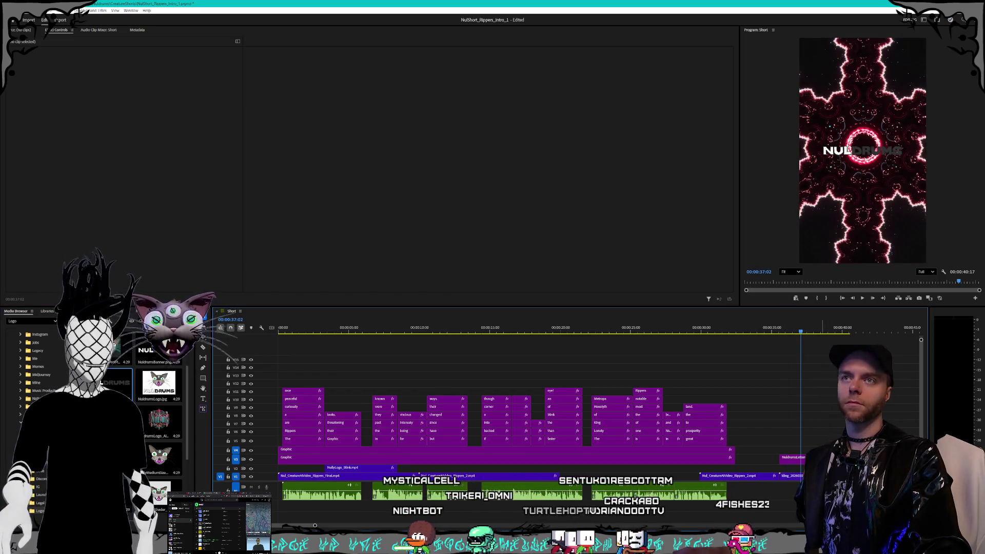
left_click(799, 454)
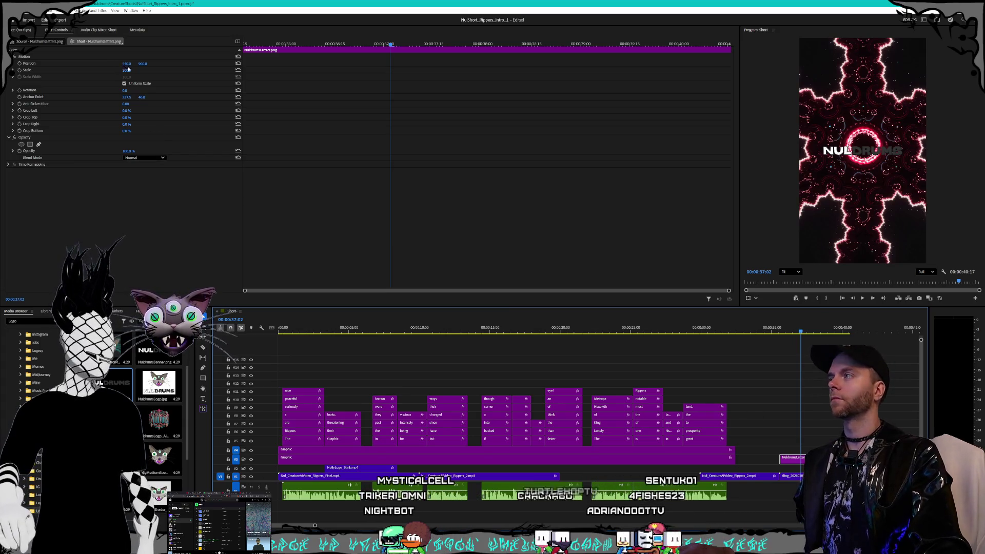
left_click_drag(129, 71, 157, 71)
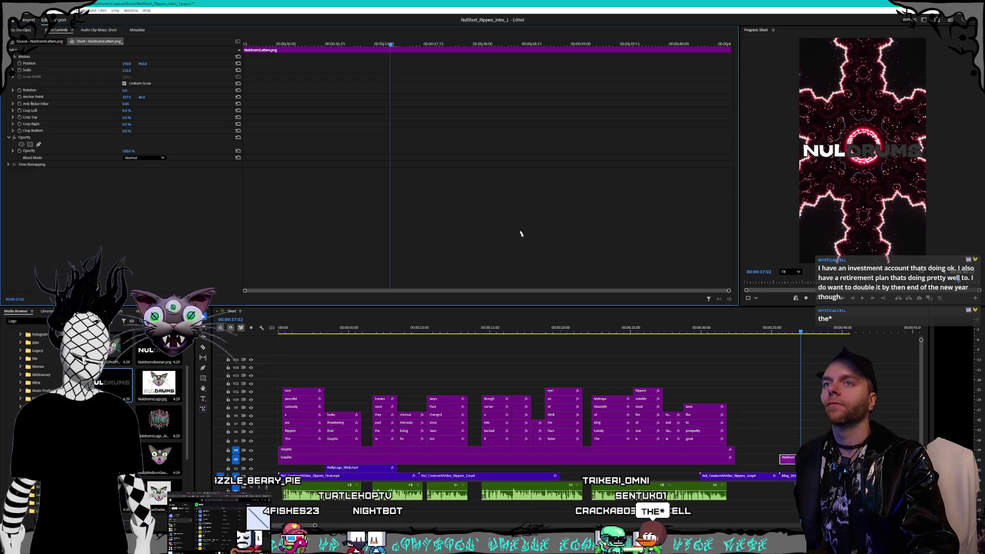
left_click(820, 331)
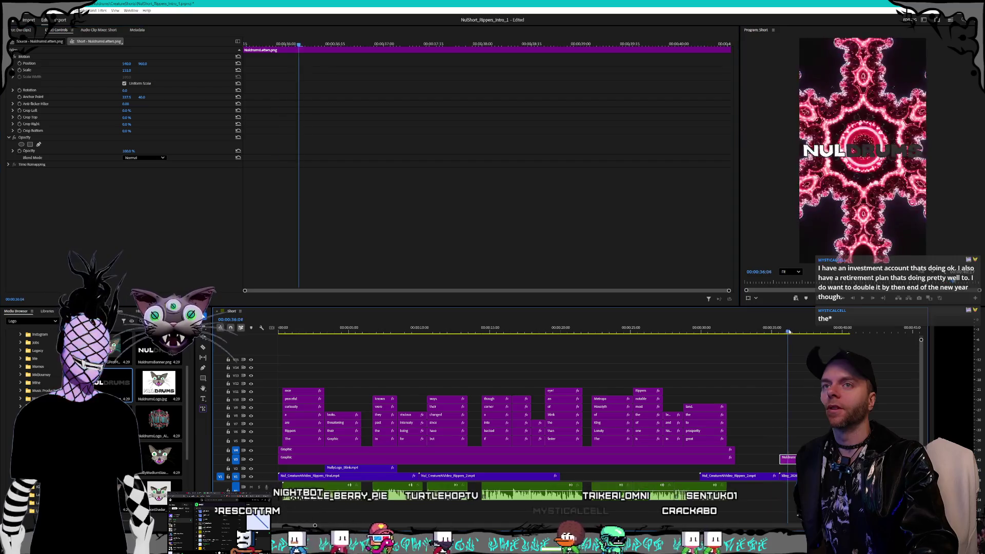
key("space")
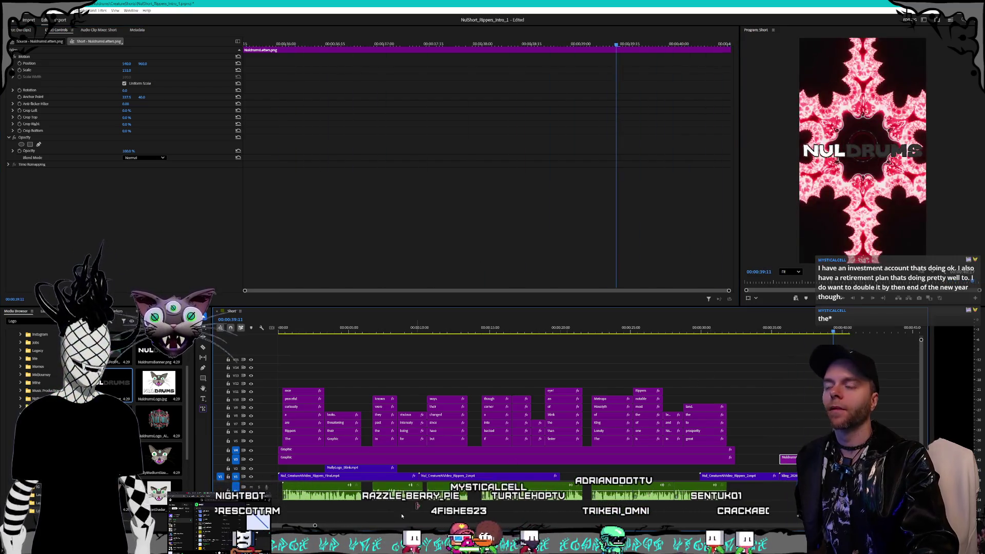
key("alt+Tab")
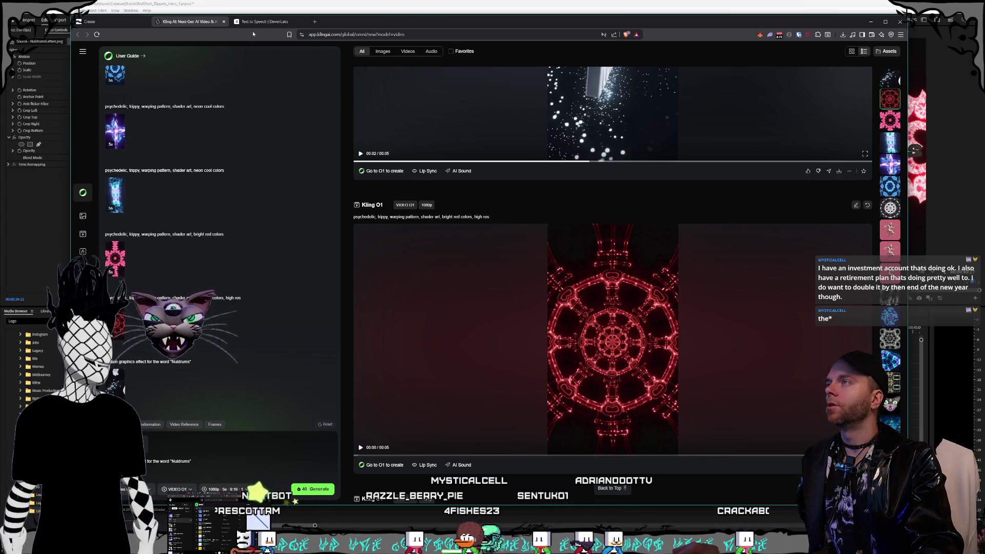
Type 'Nuldrums' into the ElevenLabs Text to Speech box and close the accidental new tab window.
key("ctrl+Tab")
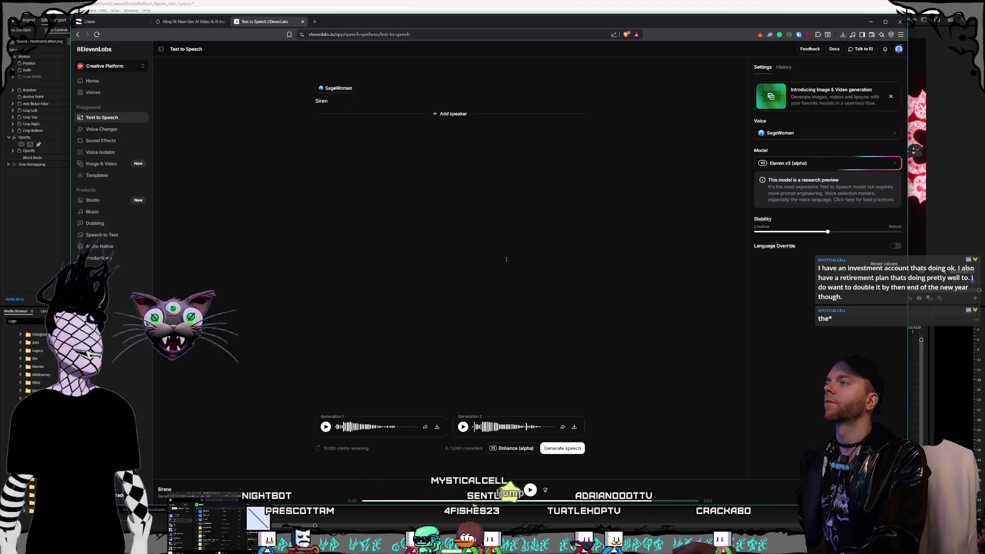
type("Nuld")
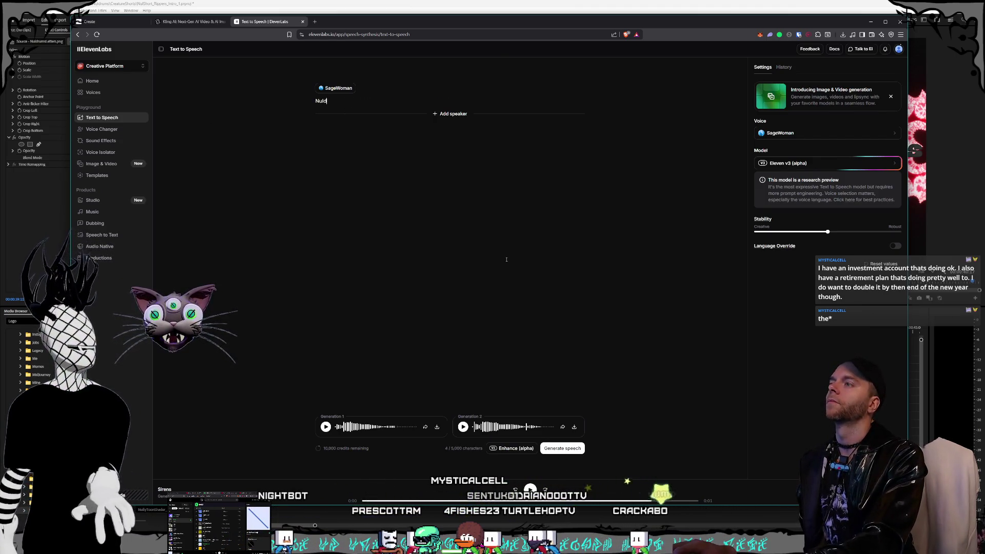
type("sm")
type("ms")
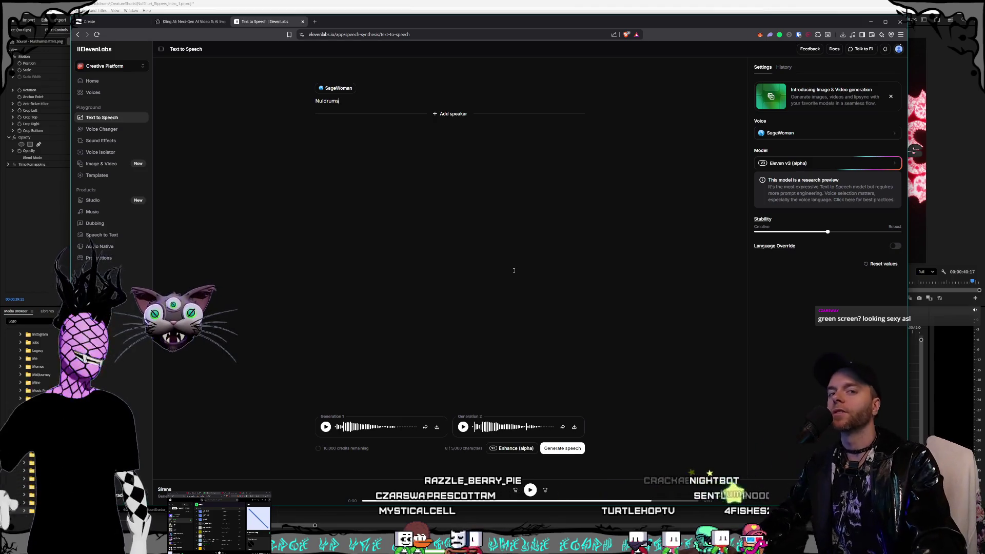
left_click(315, 22)
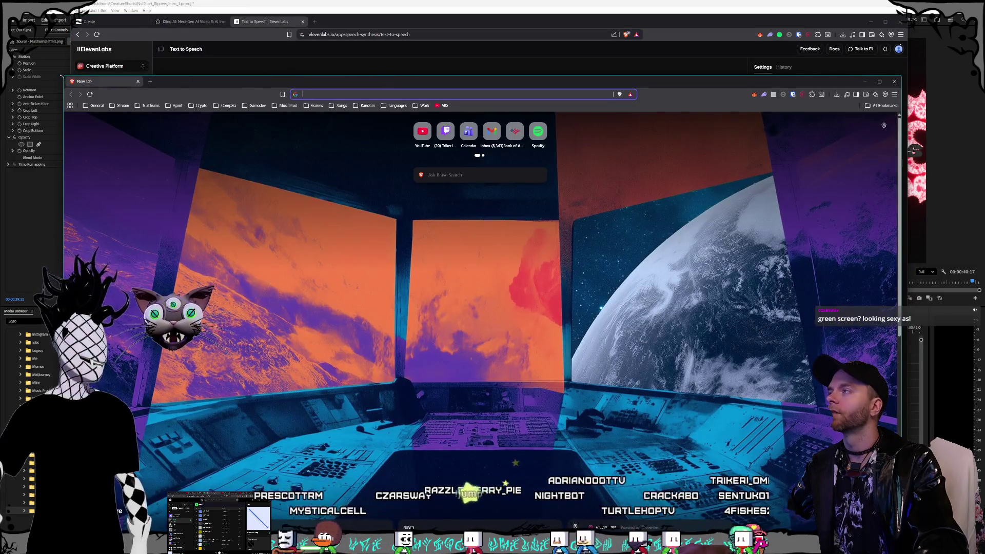
left_click_drag(62, 76, 303, 198)
key("ctrl+w")
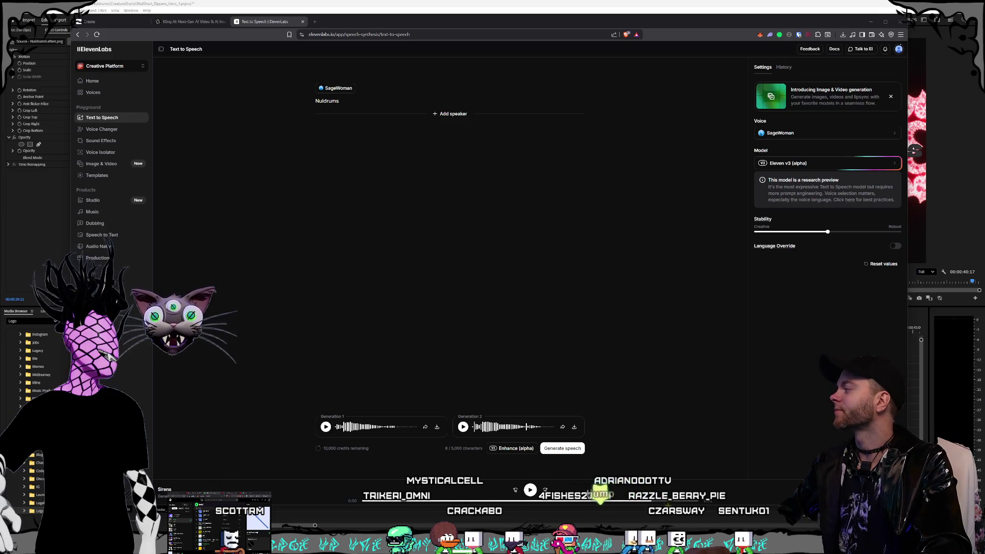
left_click(338, 101)
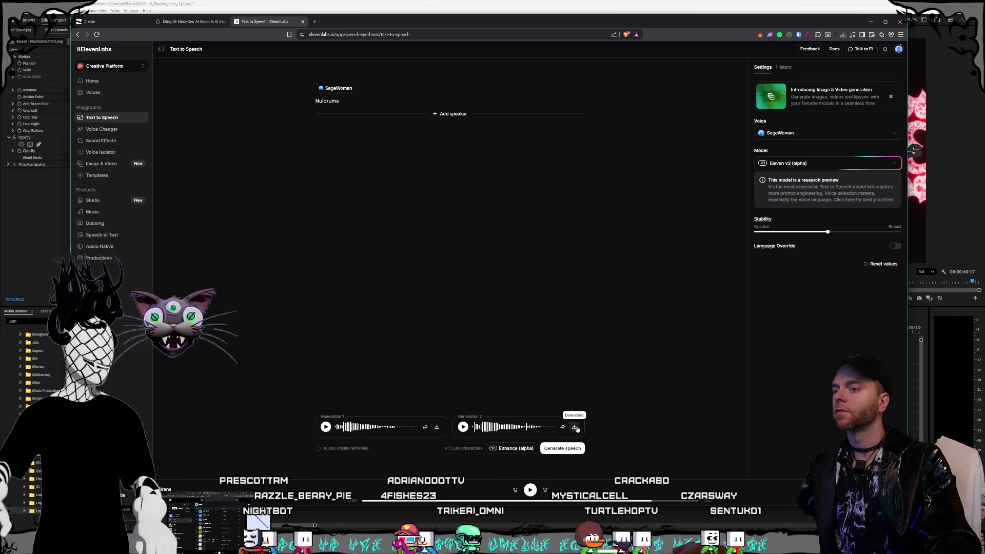
Generate the Nuldrums speech, play Generation 1, and download it as an mp3.
left_click(563, 448)
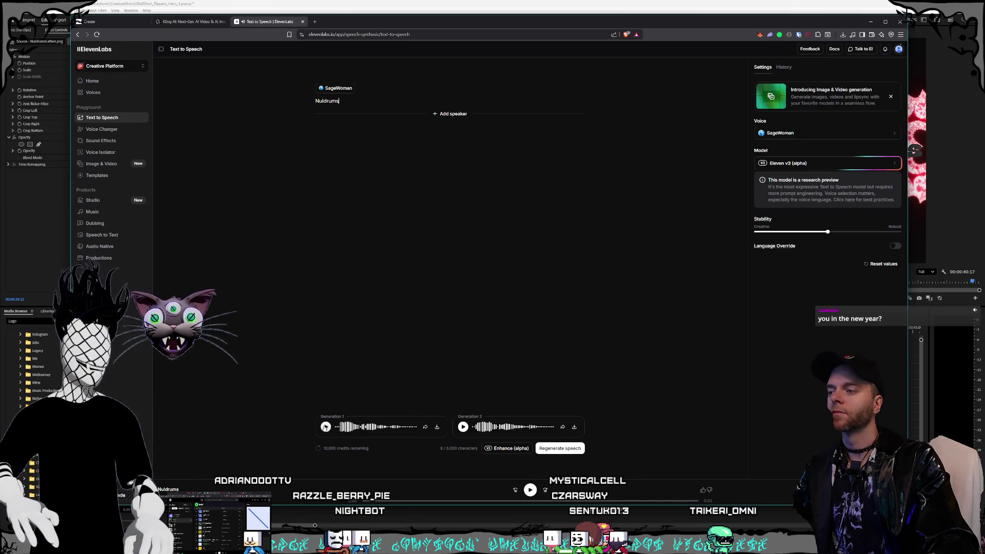
left_click(326, 427)
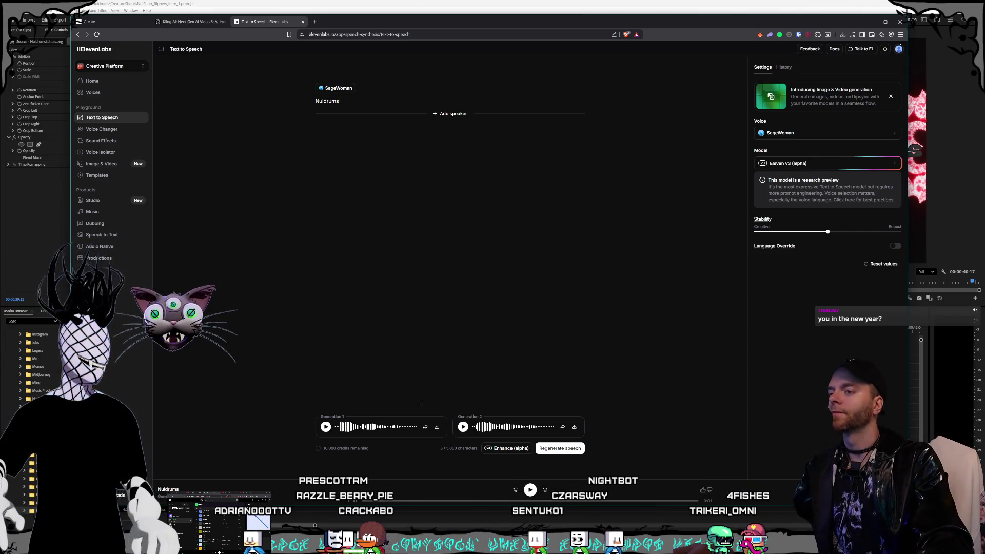
left_click(437, 427)
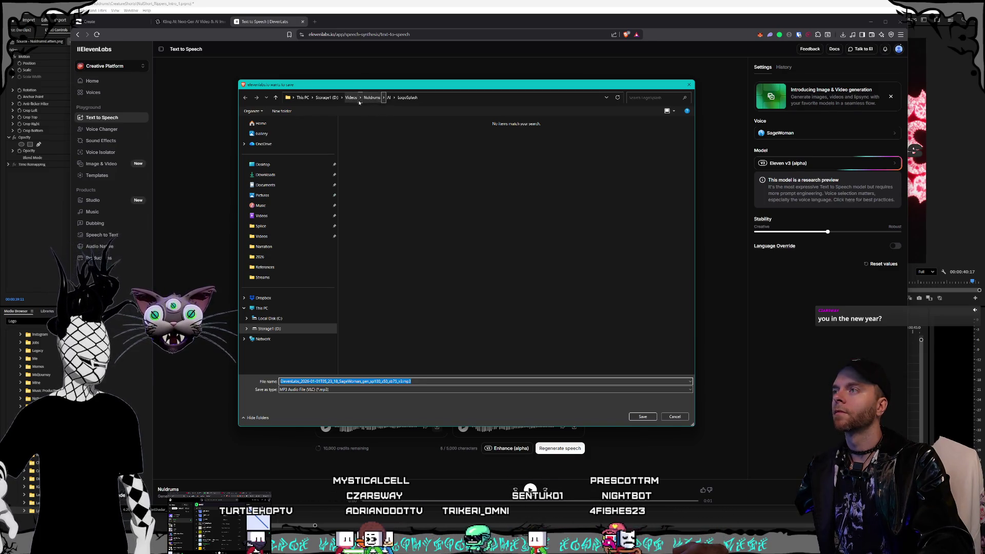
Browse the save dialog to D:\Music Productions\Samples\Organized By Website\Eleven Labs.
left_click(331, 97)
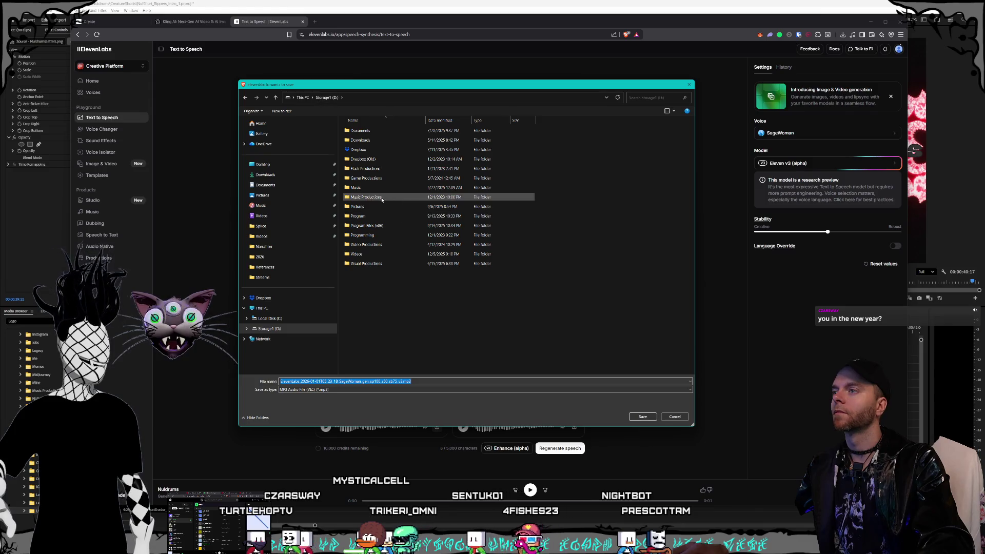
double_click(378, 198)
left_click_drag(337, 251, 303, 248)
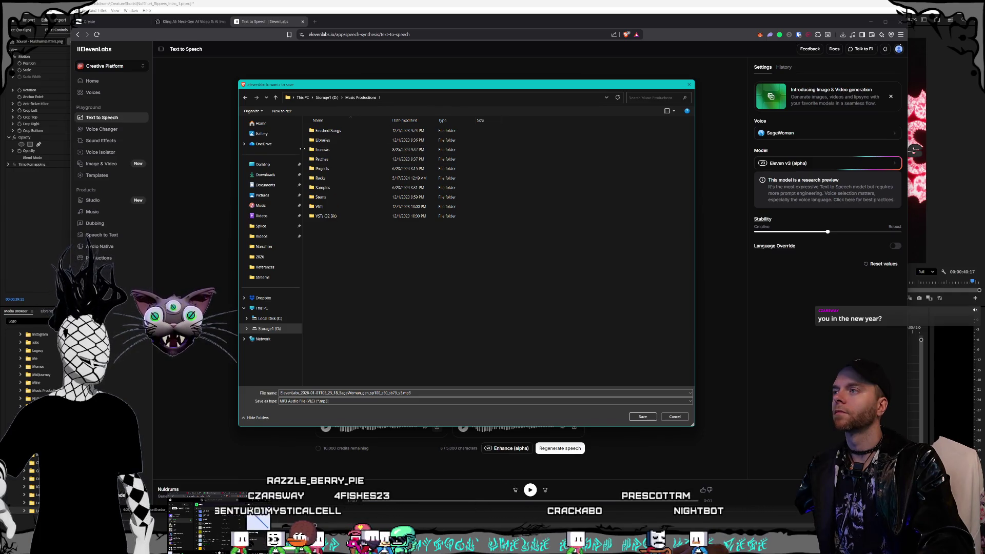
left_click_drag(302, 149, 308, 150)
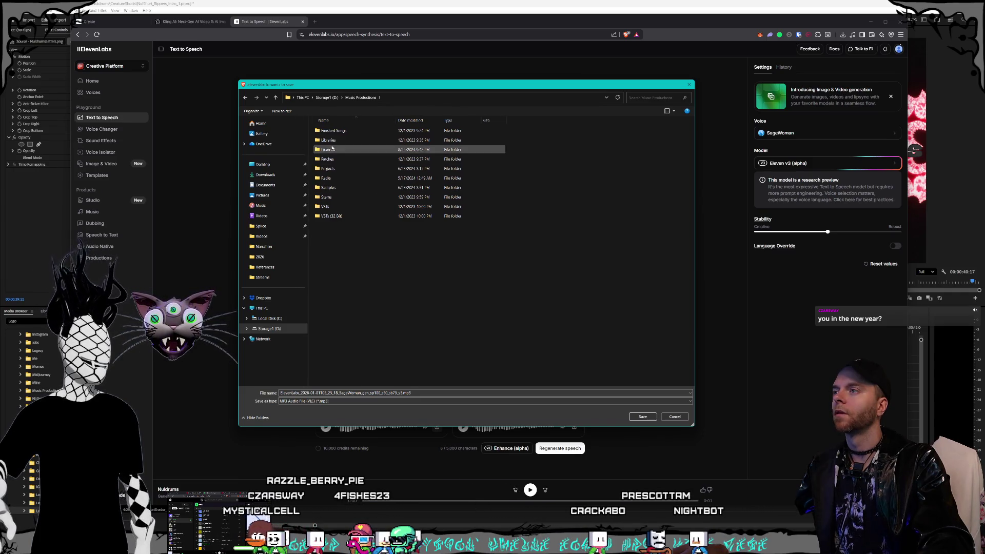
double_click(339, 189)
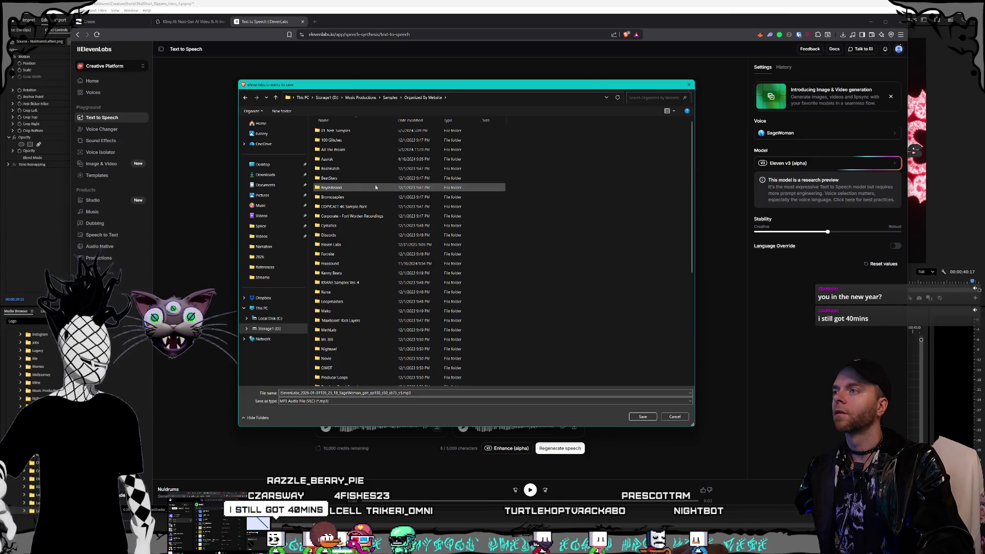
double_click(346, 188)
scroll(355, 195, "down", 10)
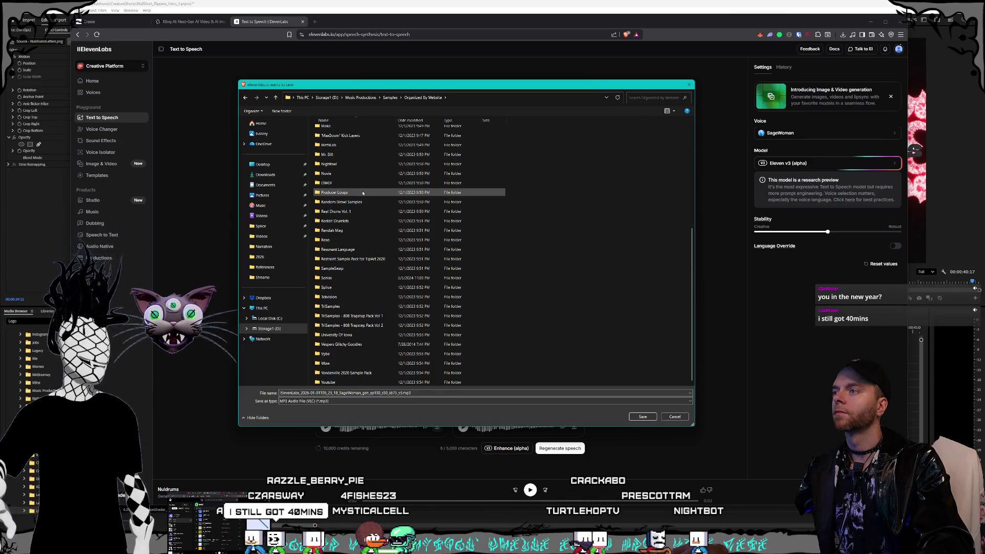
scroll(360, 205, "up", 7)
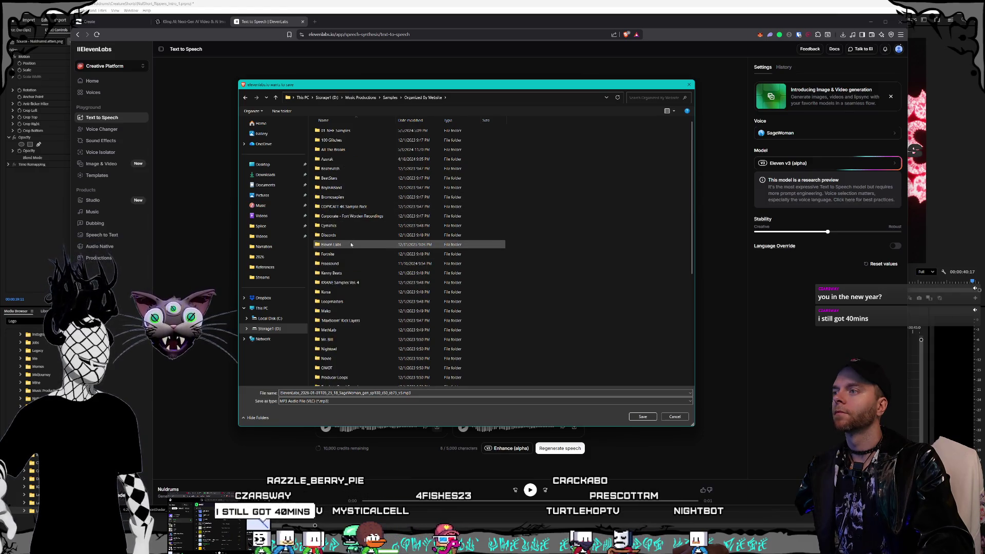
double_click(351, 245)
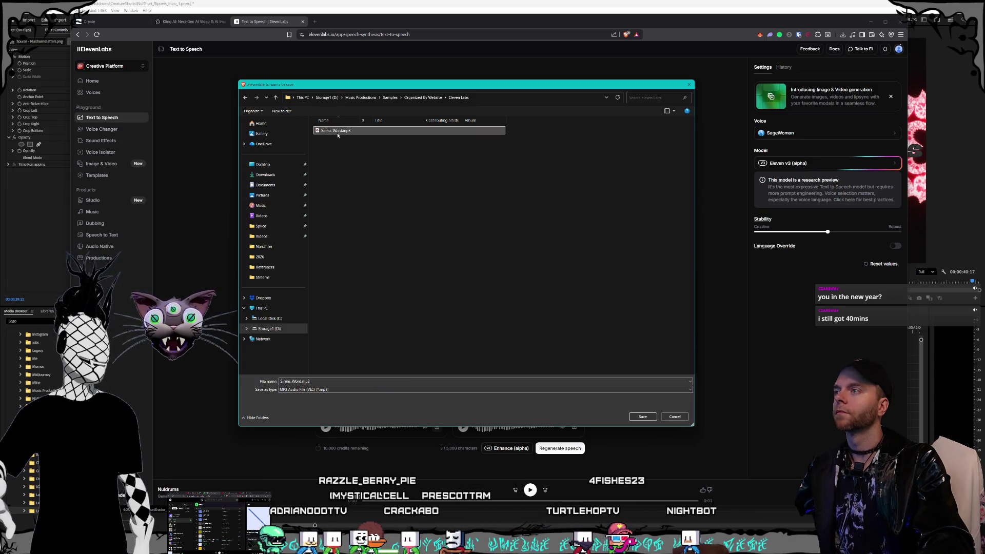
Name the file SageWoman_Nuldrums_Word.mp3 and confirm it downloaded.
left_click(338, 131)
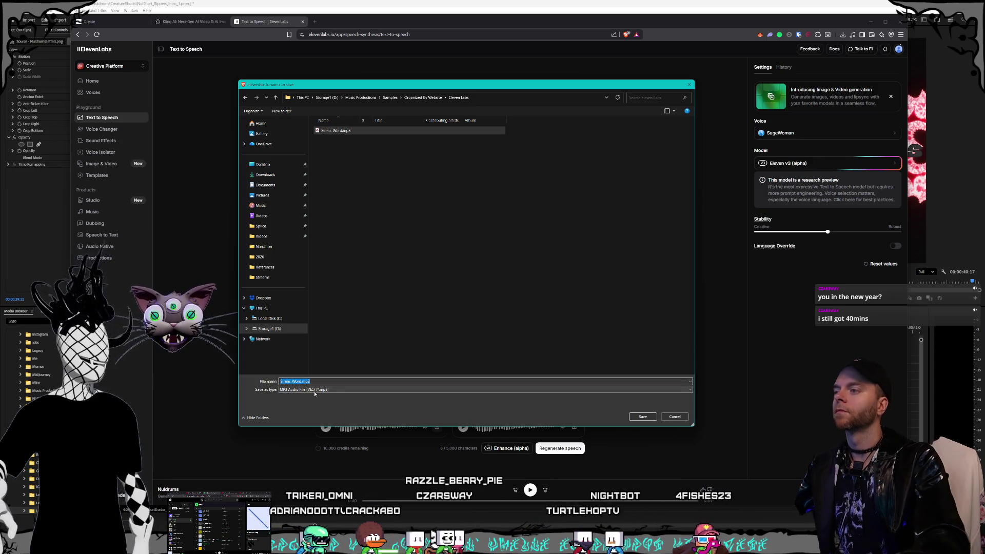
left_click(281, 381)
type("SageWoman_Nuldrum")
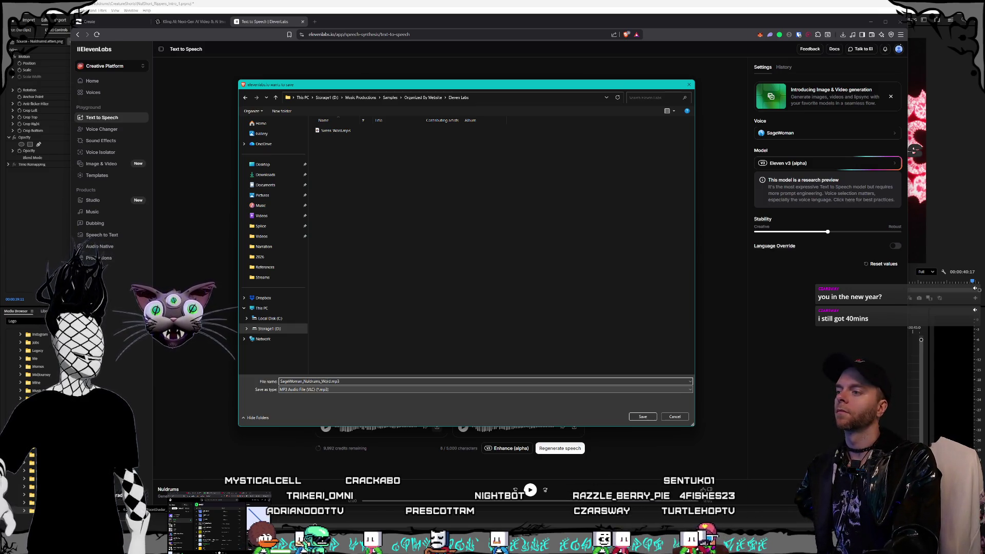
left_click(643, 416)
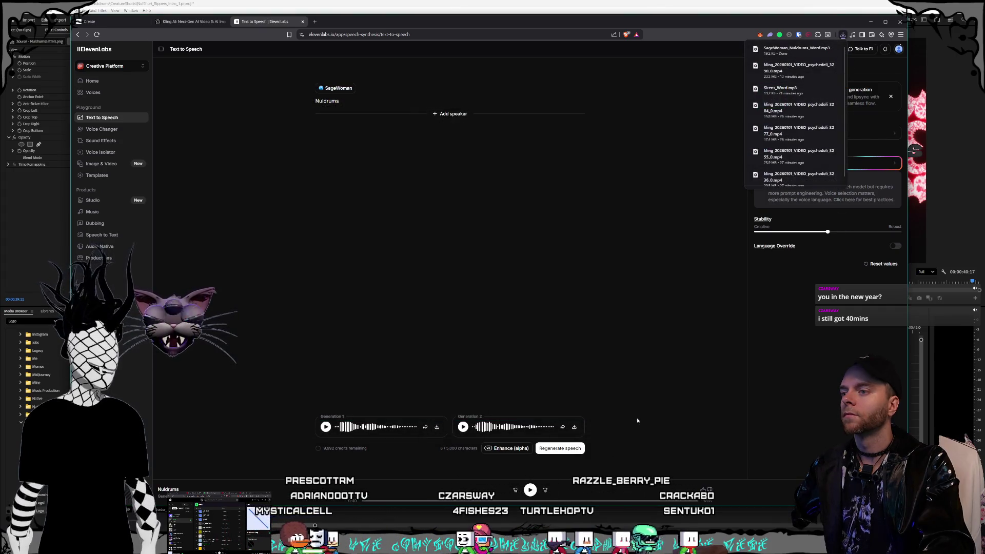
Close the downloads list and switch the speaker voice to Demon Monster.
left_click(551, 270)
left_click(344, 93)
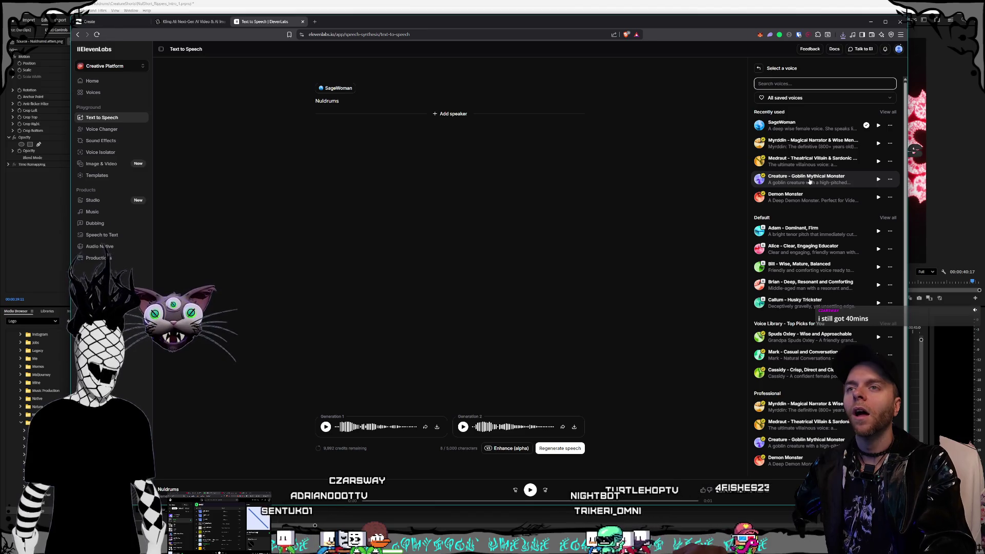
left_click(786, 197)
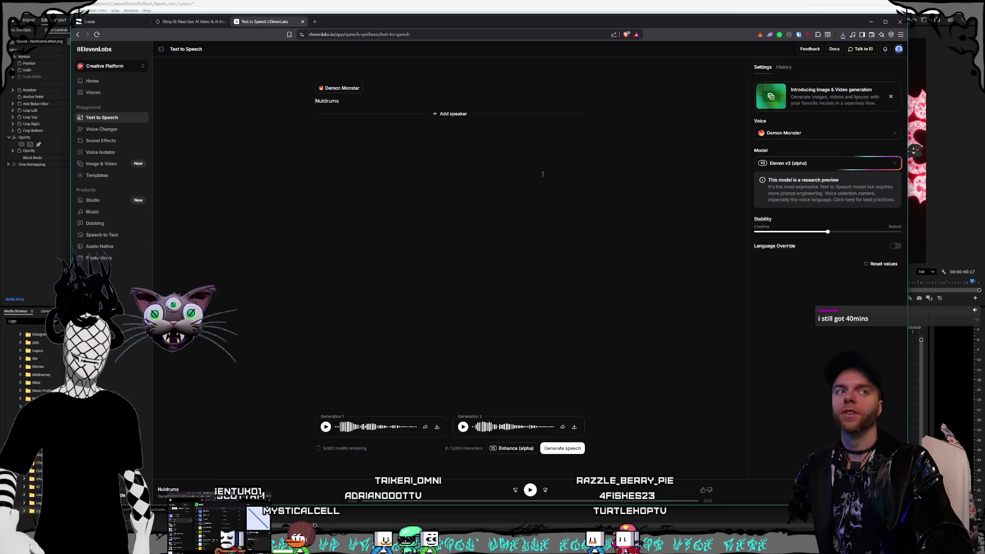
left_click(619, 165)
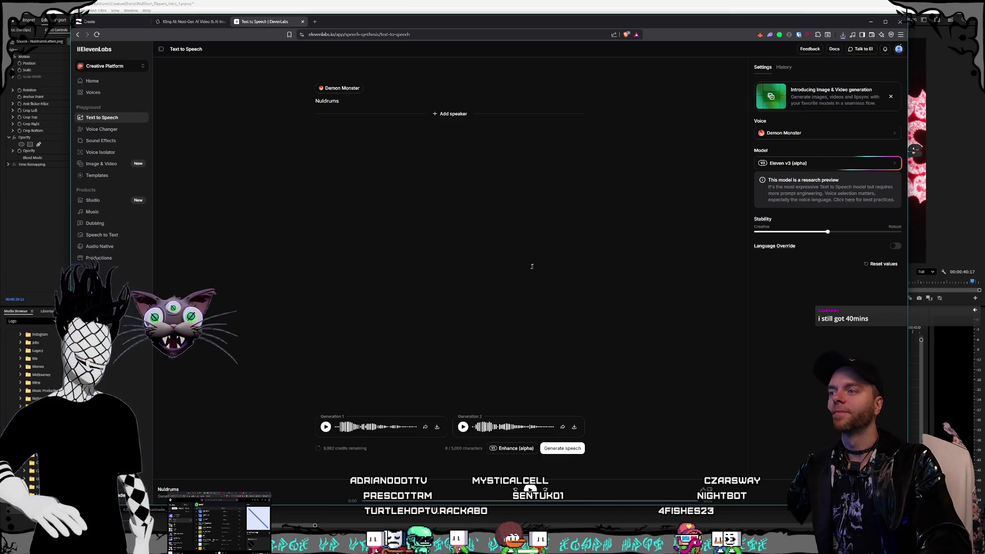
Preview the Demon Monster, goblin monster and Myrddin narrator voices, keeping Demon Monster.
left_click(819, 134)
left_click(878, 197)
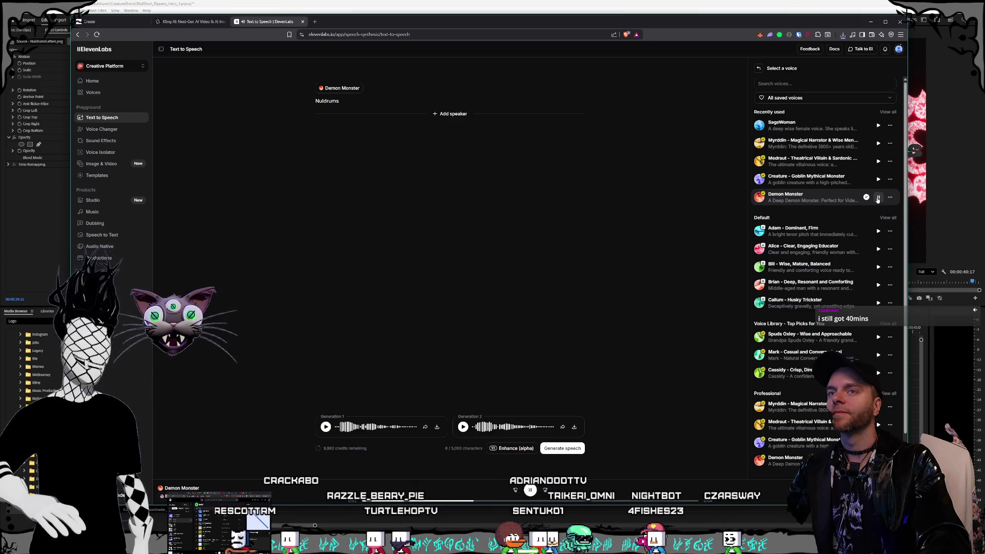
left_click(878, 180)
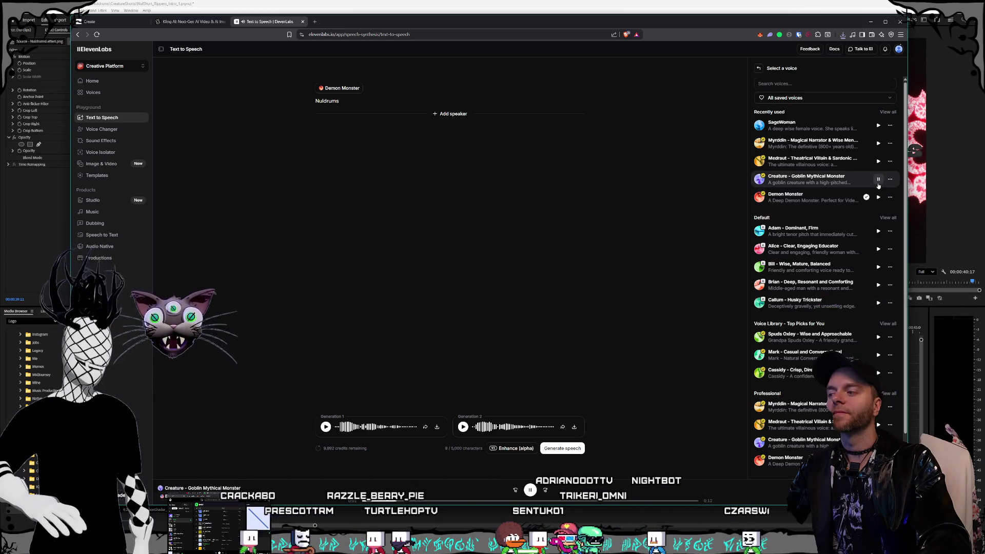
left_click(878, 180)
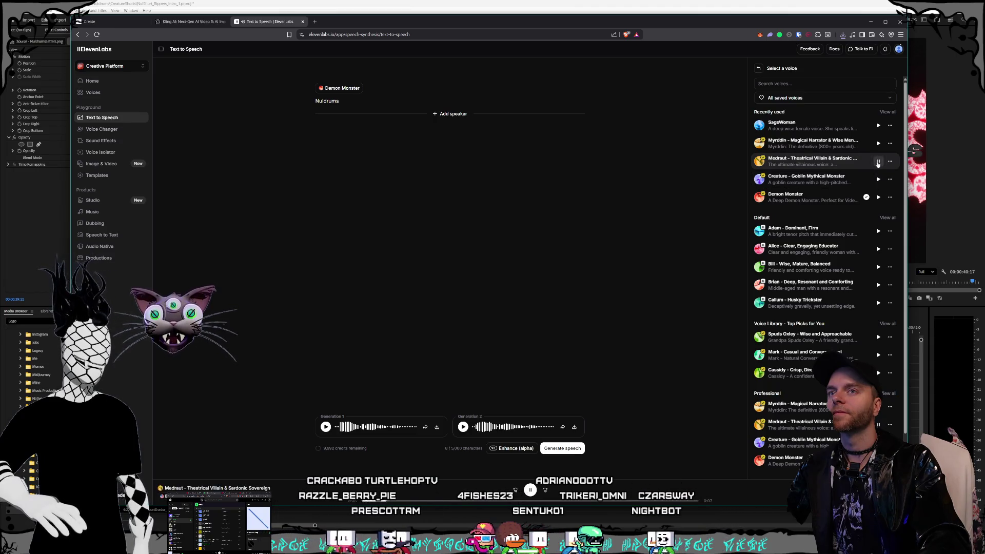
left_click(879, 144)
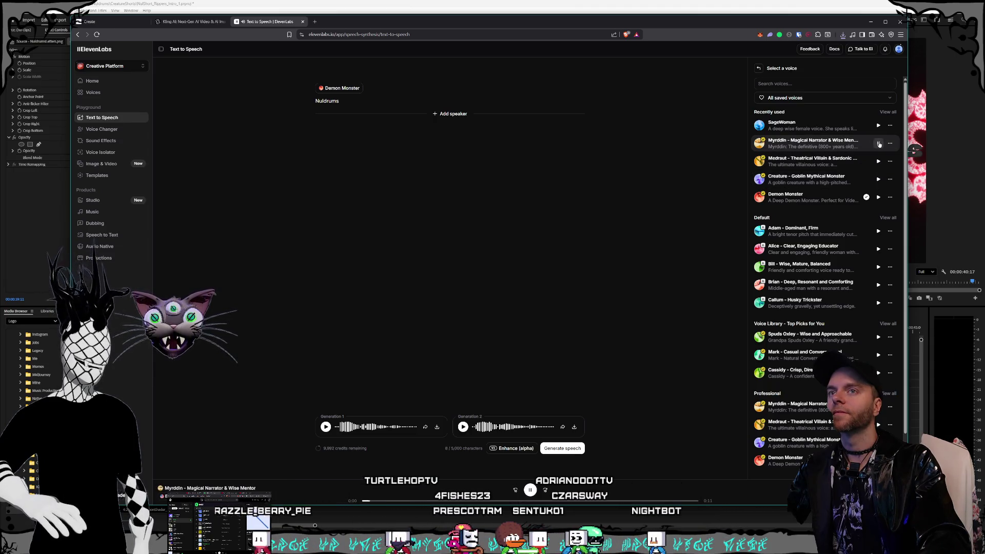
left_click(879, 197)
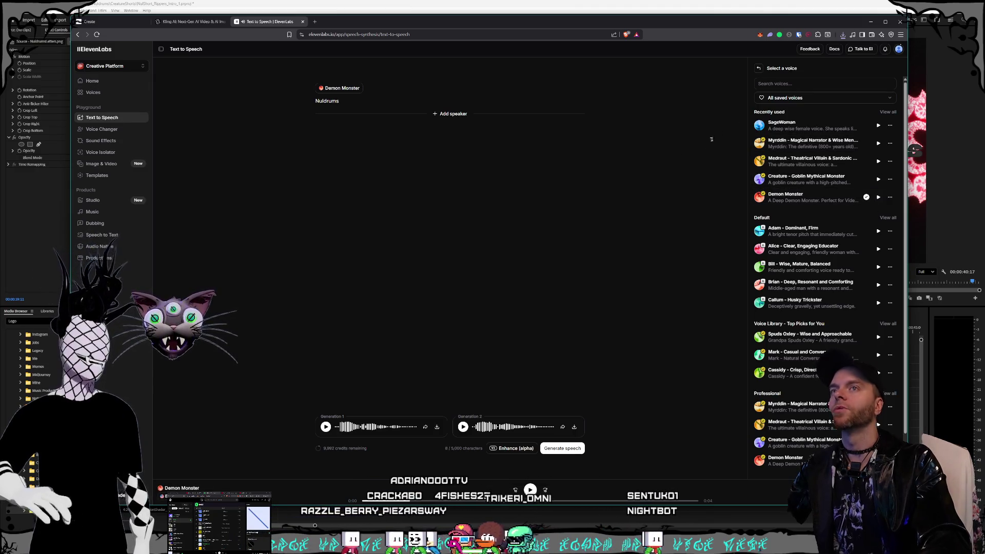
left_click(728, 109)
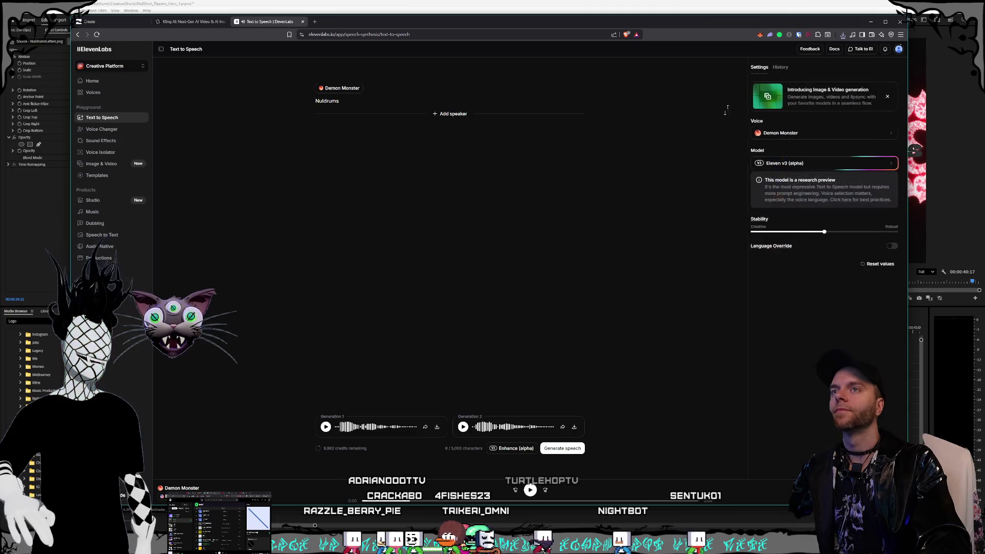
Generate Demon Monster speech, dismiss the promo banner, and restore the browser to reveal Premiere.
left_click(607, 197)
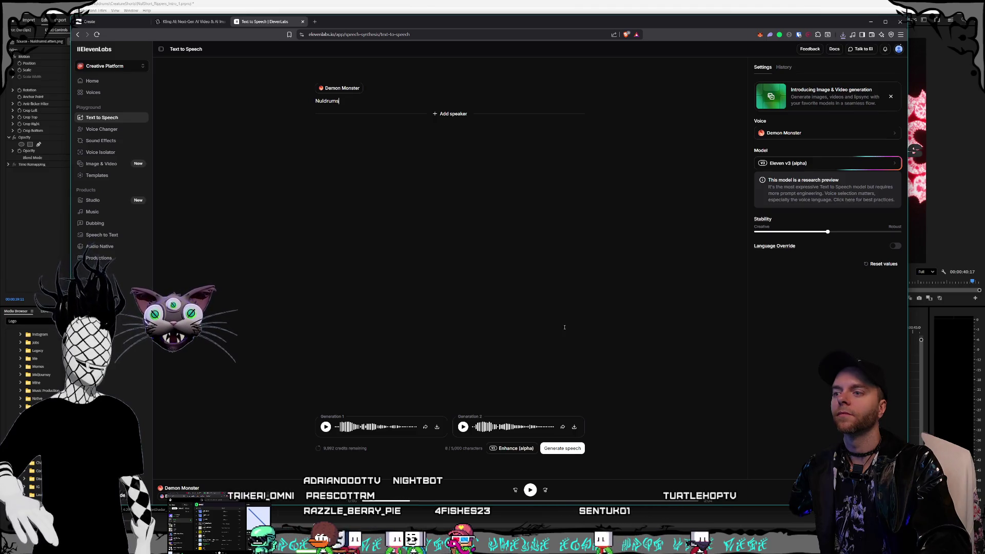
left_click(573, 452)
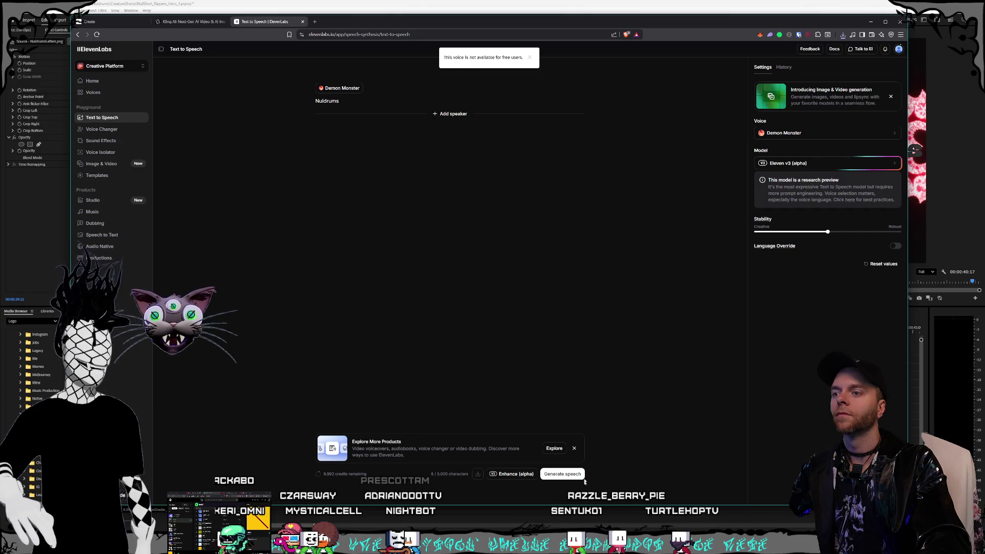
left_click(575, 449)
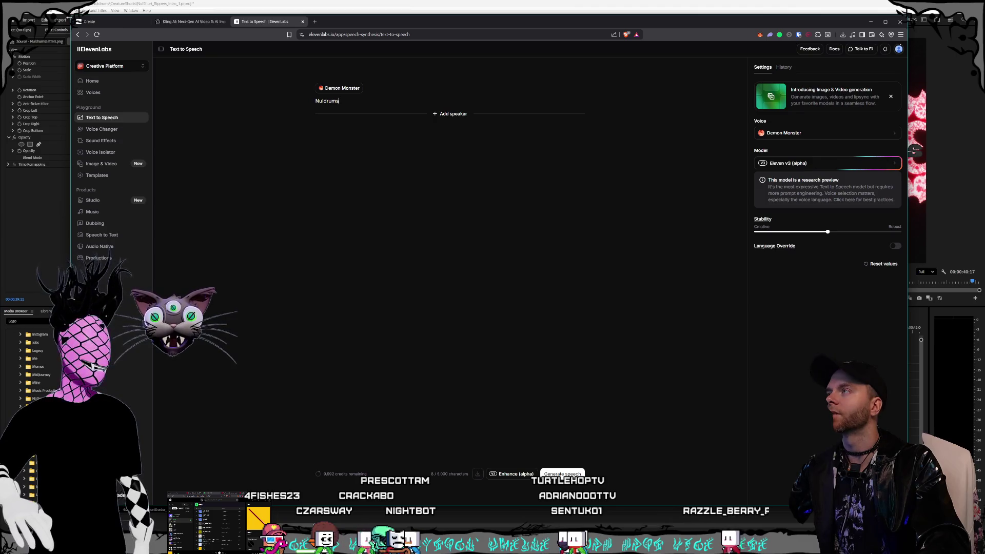
double_click(68, 18)
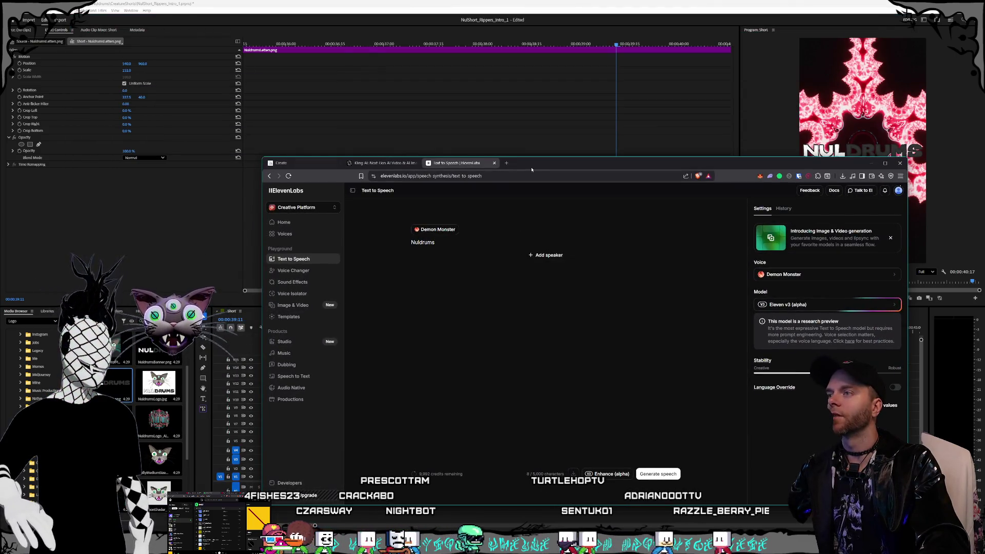
key("alt+Tab")
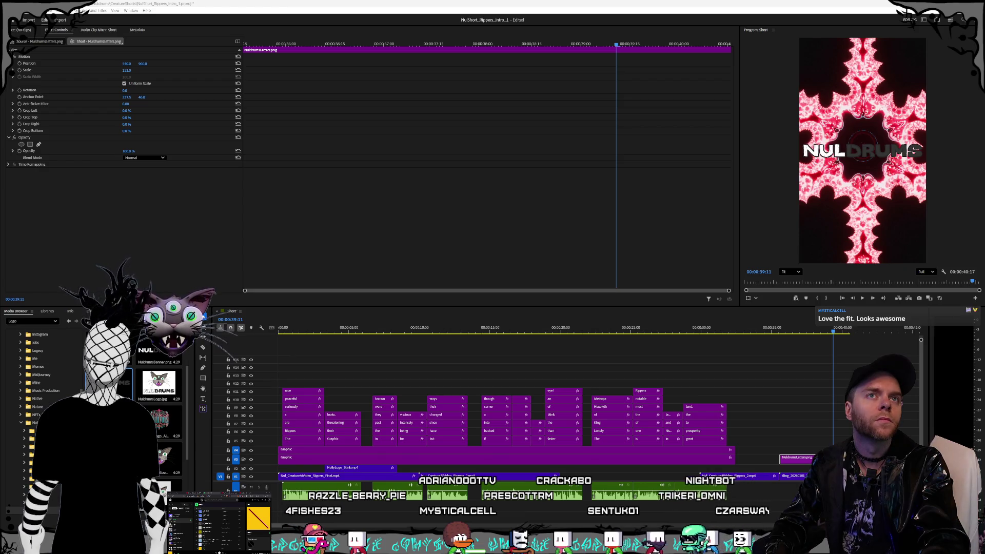
After reviewing the Premiere sequence, drag the ElevenLabs window back over it.
mouse_move(0, 123)
left_mouse_down()
mouse_move(226, 126)
mouse_move(467, 104)
mouse_move(484, 87)
mouse_move(522, 94)
mouse_move(540, 124)
left_mouse_up()
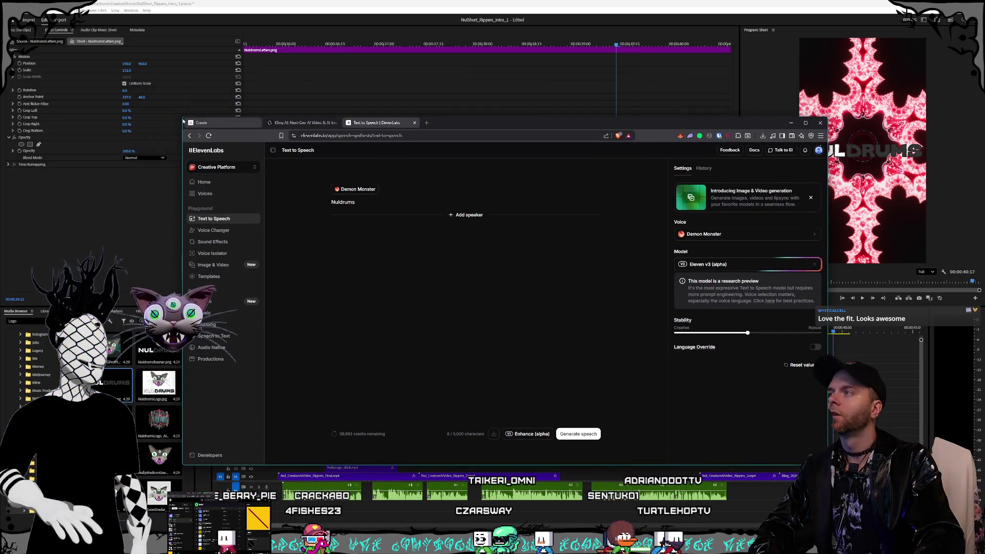
Enlarge the browser window, play Generation 2, and download it as an mp3.
mouse_move(181, 117)
left_mouse_down()
mouse_move(156, 49)
mouse_move(164, 54)
left_mouse_up()
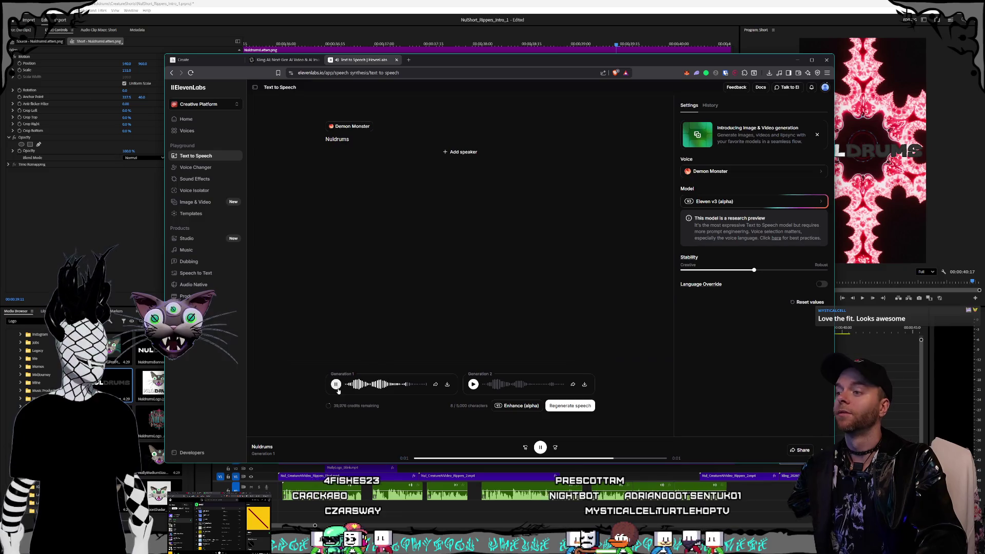
left_click(473, 386)
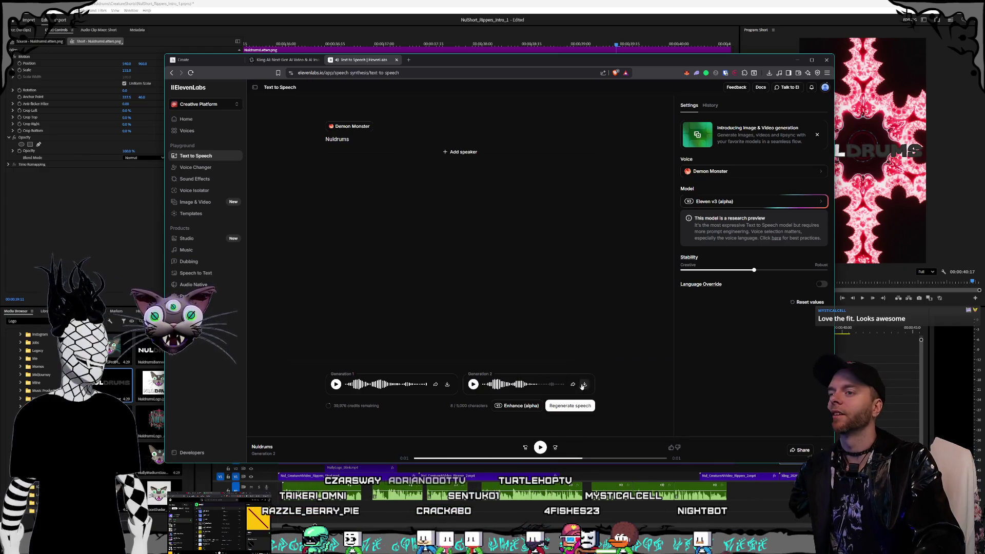
left_click(584, 384)
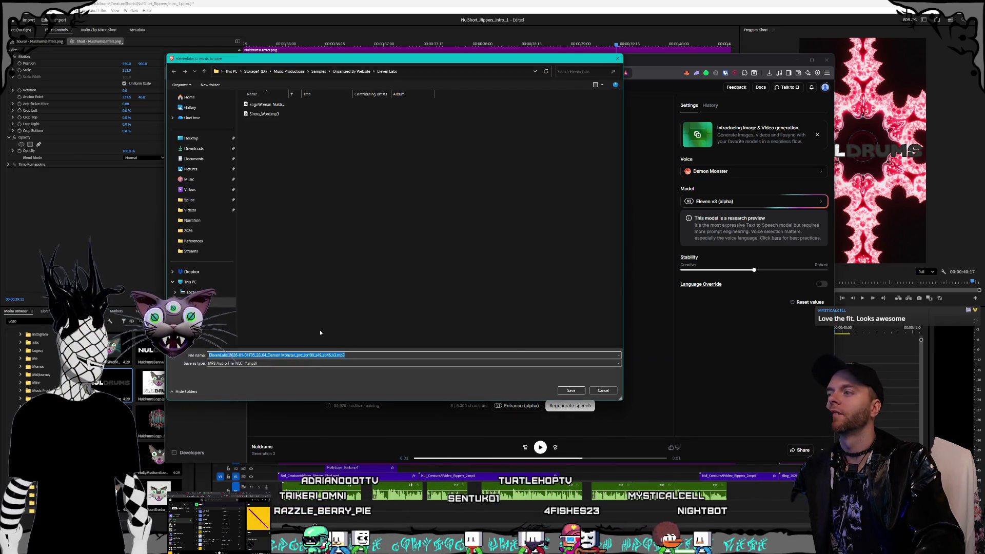
Deselect the suggested Demon Monster file name and switch over to the Spotify BASS playlist.
left_click(319, 355)
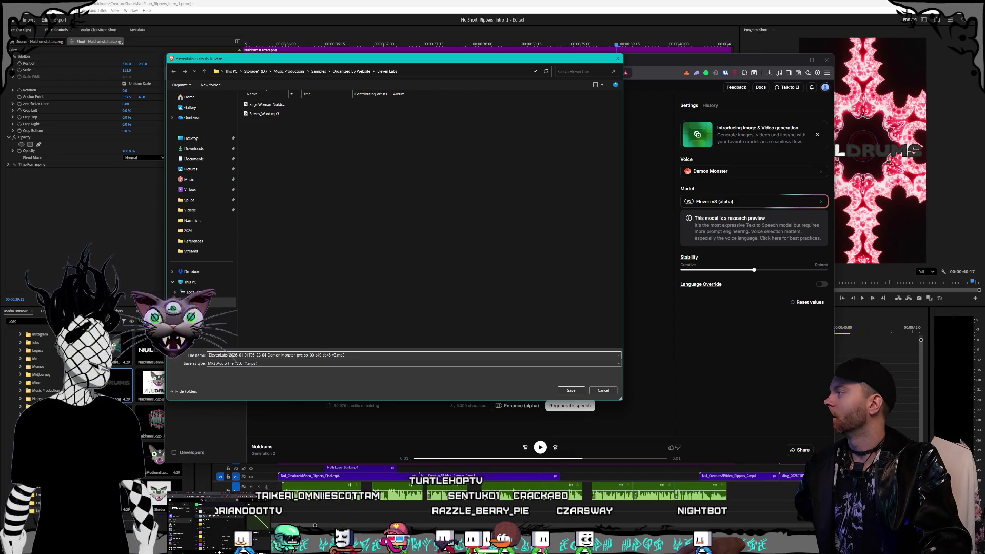
key("alt+Tab")
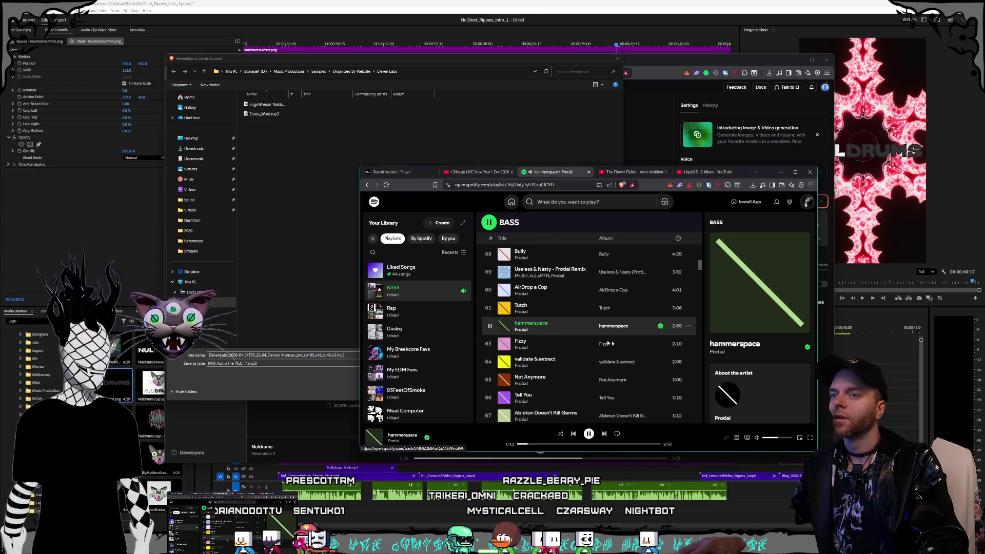
Copy the Spotify link to the track Tutch from the BASS playlist.
right_click(534, 324)
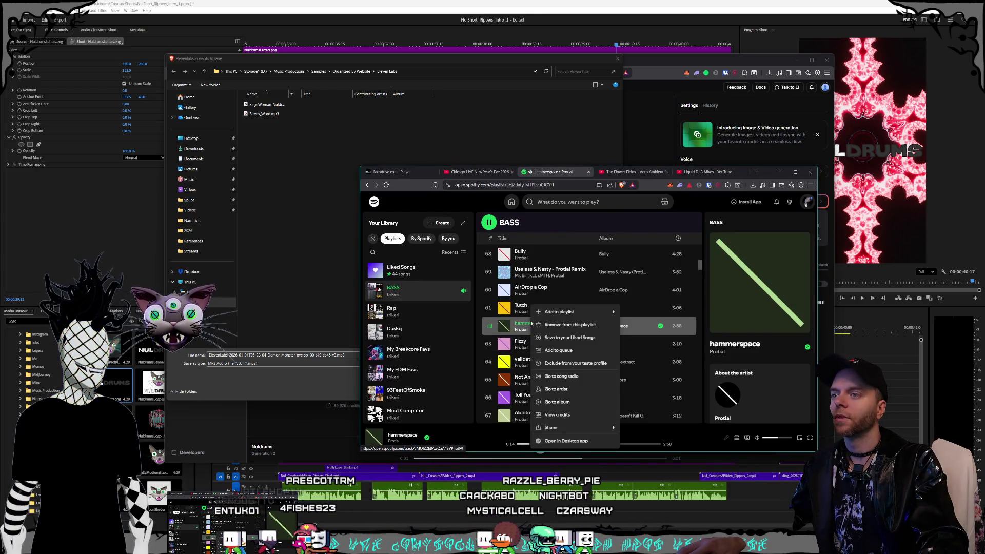
right_click(521, 306)
mouse_move(556, 313)
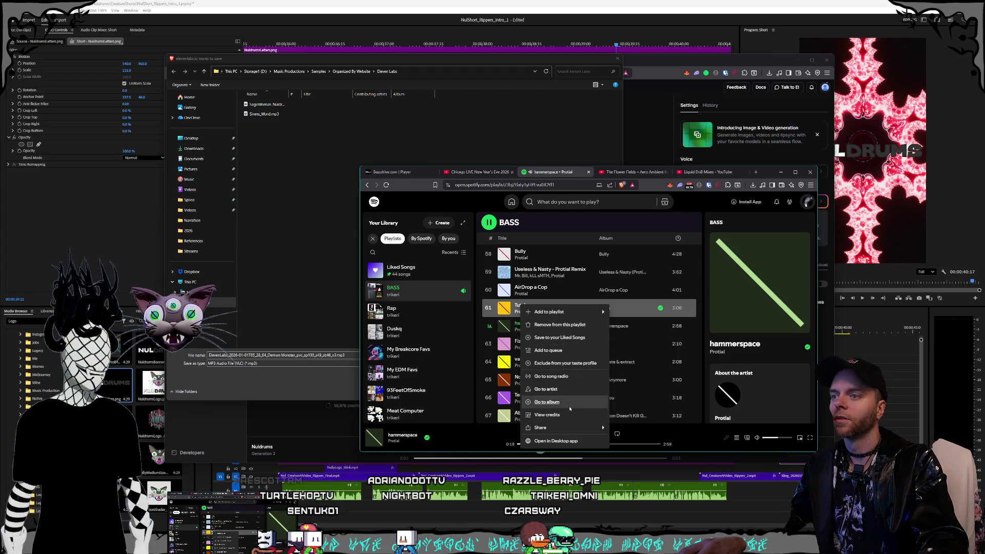
mouse_move(570, 430)
left_click(635, 432)
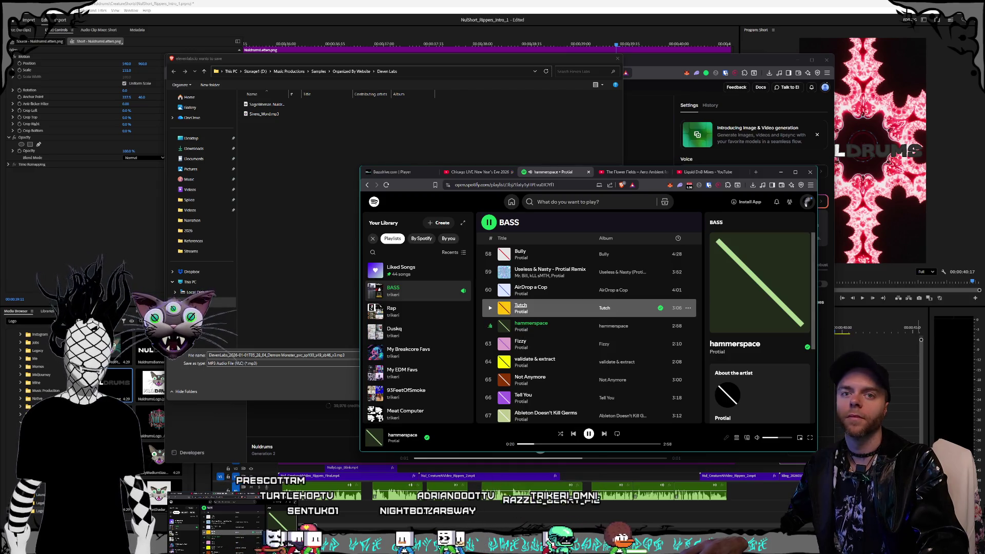
Paste and send the Tutch link in chat, then move to the Bassdrive player tab.
key("ctrl+v")
key("Return")
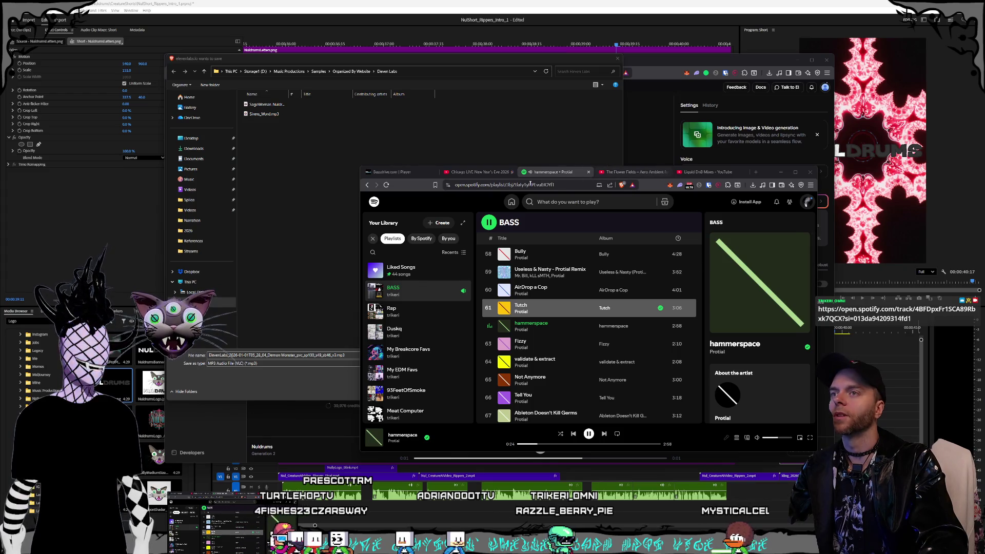
left_click(390, 172)
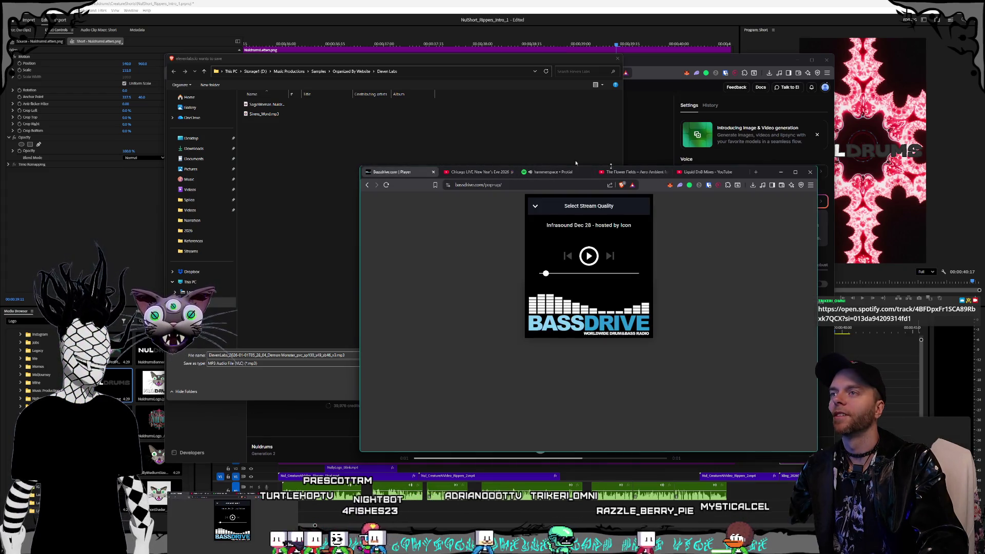
Shift the Bassdrive browser left and minimize it to reveal the Demon Monster Save As dialog.
left_click_drag(752, 176, 713, 177)
left_click(743, 173)
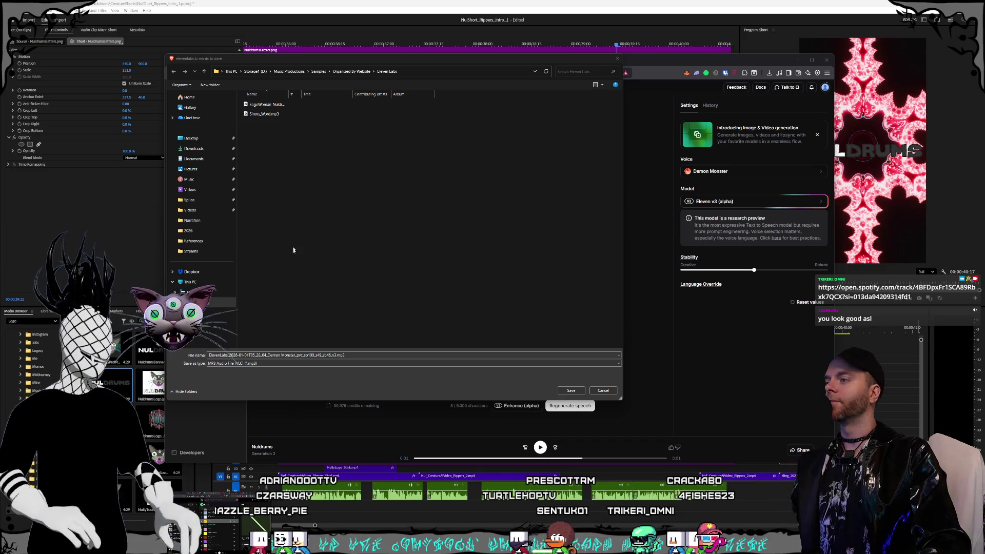
Build the Demon Monster file name, using SageWoman_Nuldrums_Word.mp3 as the template.
left_click(337, 355)
left_click(336, 355)
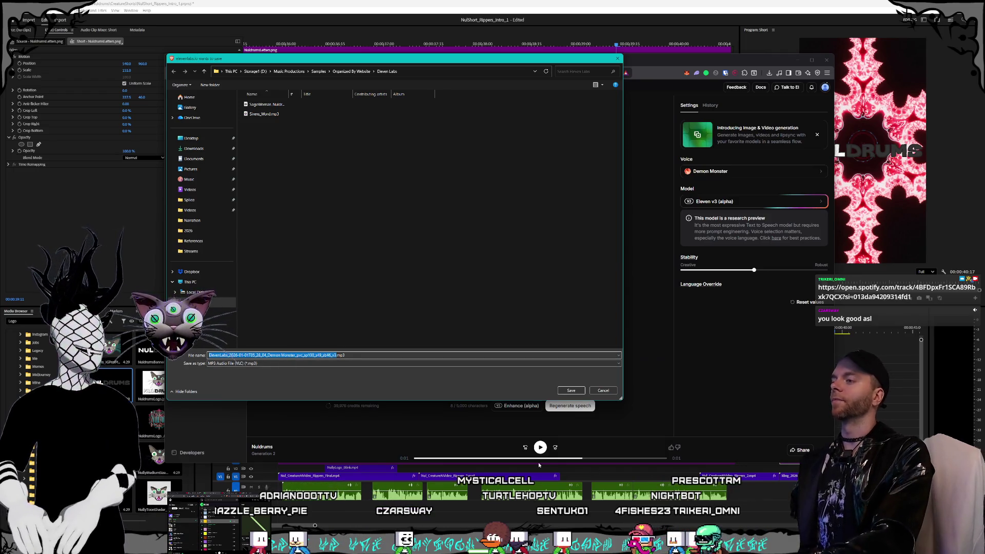
type("Demon")
mouse_move(446, 58)
left_mouse_down()
mouse_move(649, 169)
mouse_move(690, 136)
mouse_move(722, 141)
left_mouse_up()
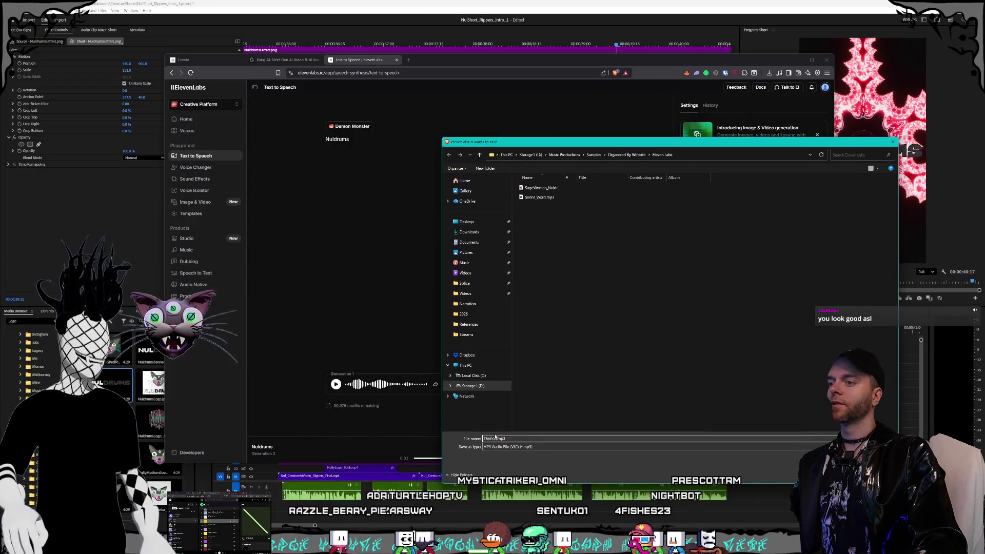
type("Monster_")
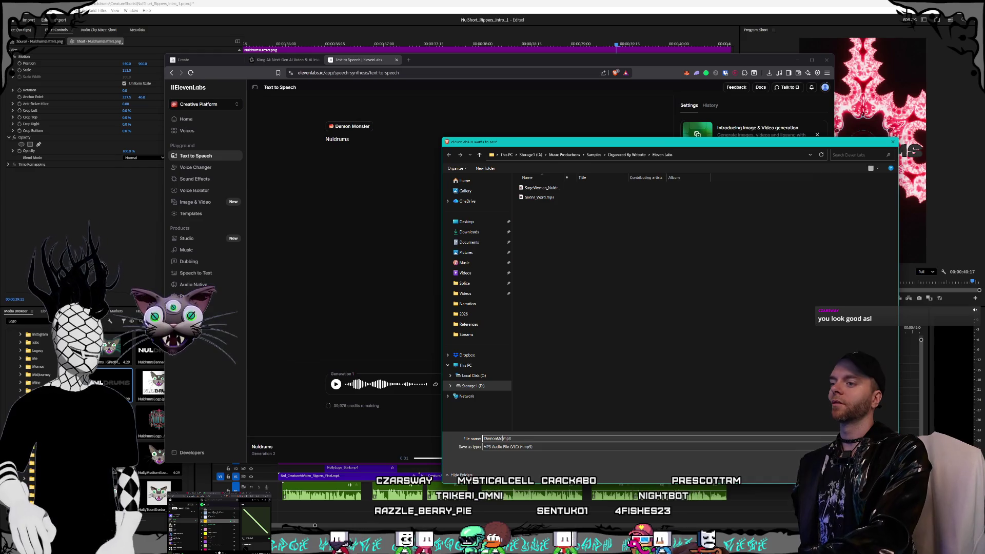
type("Nuldrums")
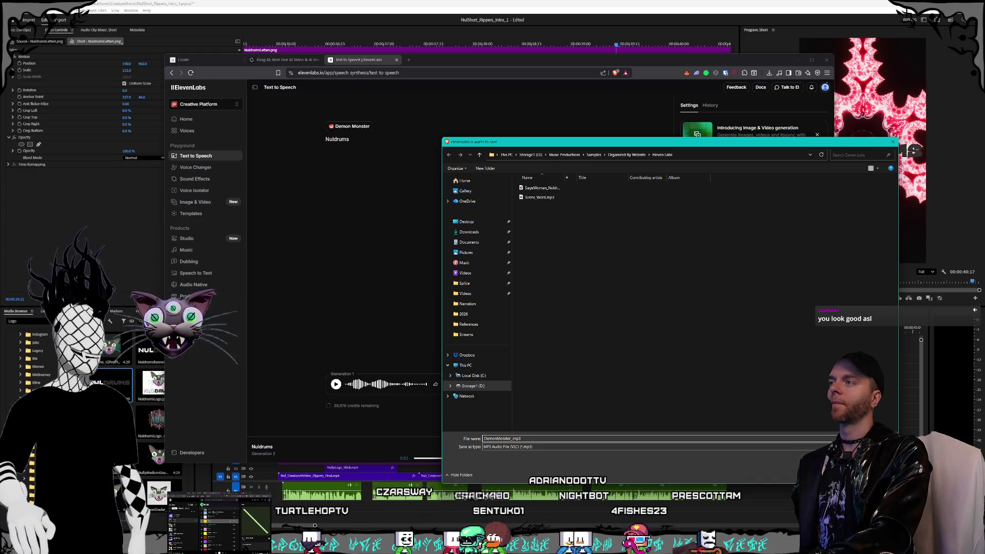
type("_")
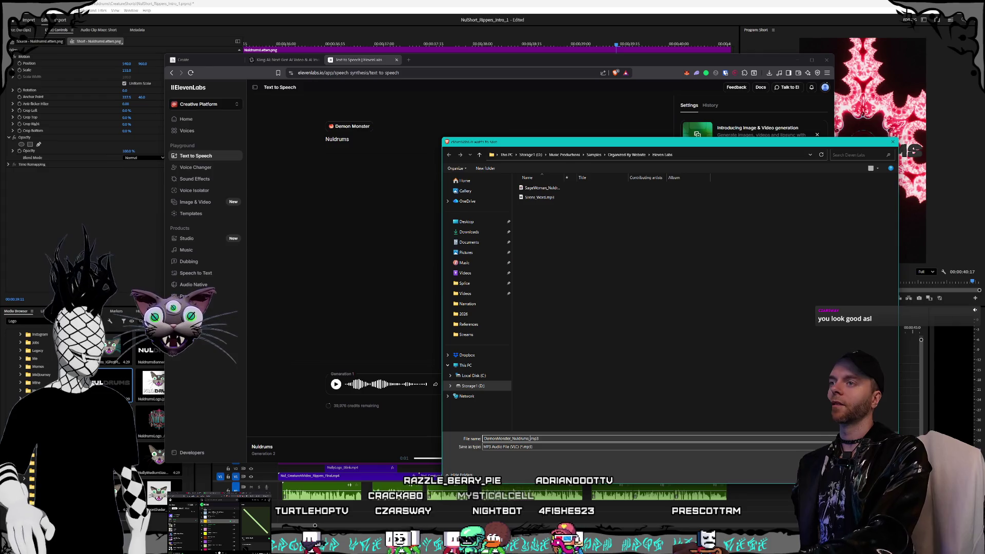
left_click(544, 188)
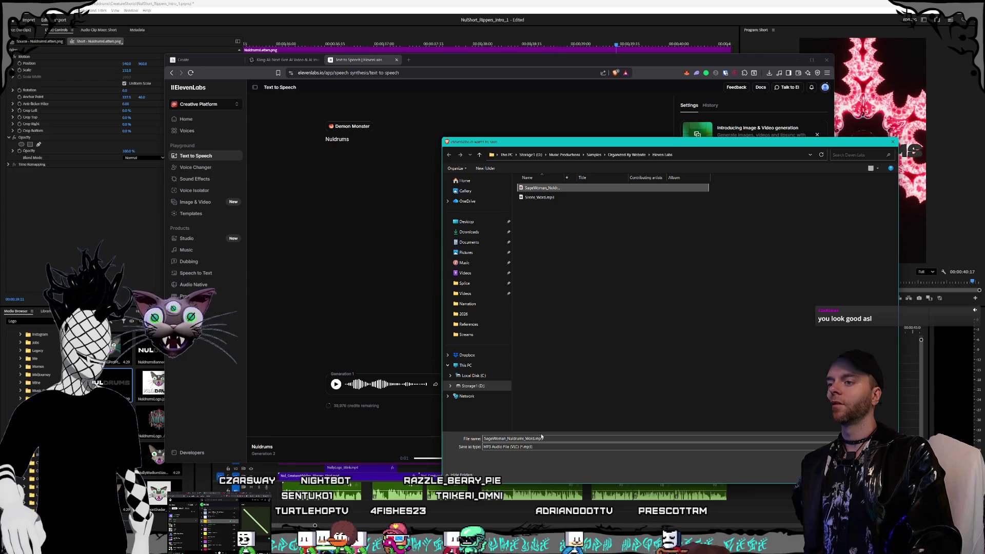
double_click(495, 439)
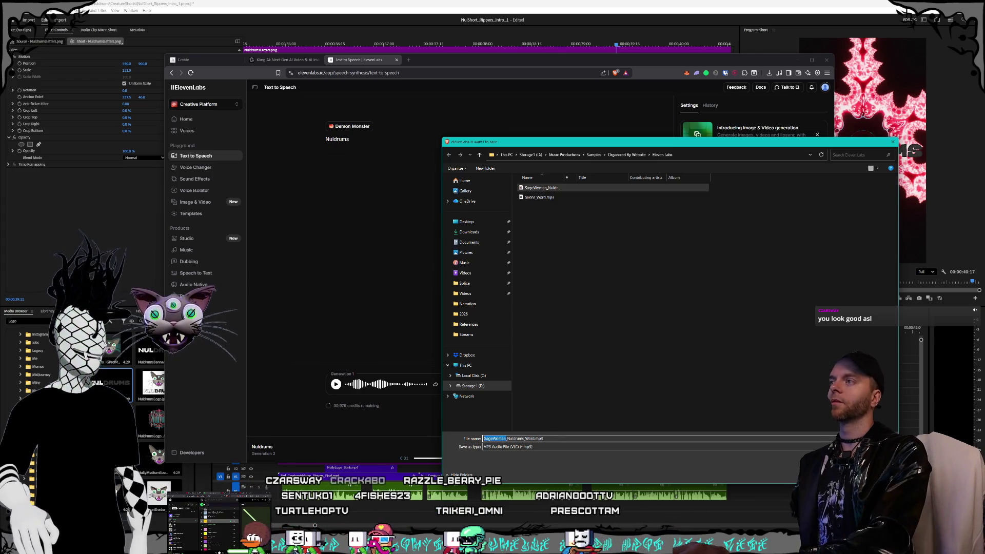
type("DemonMonster")
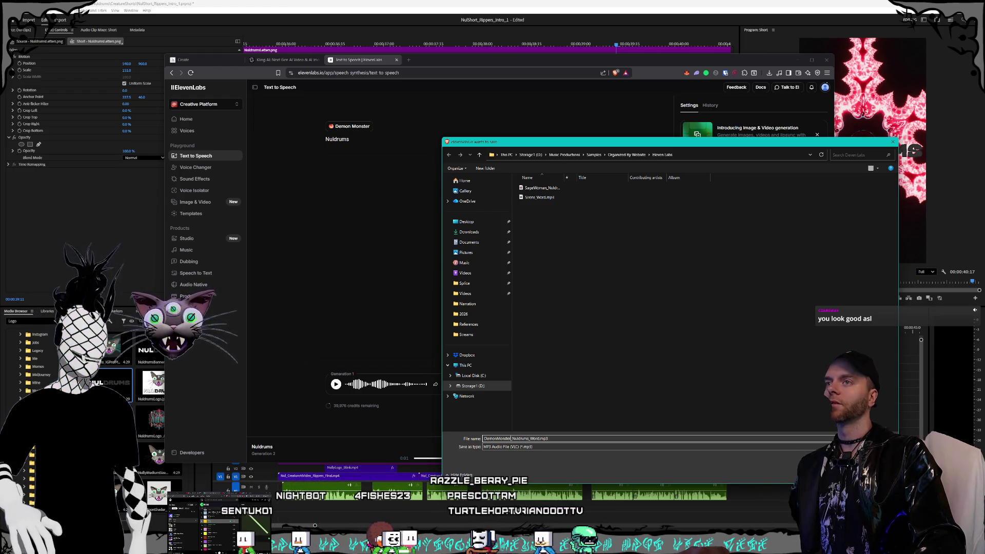
Save the Demon Monster clip, then return to ElevenLabs and open its voice list.
key("Return")
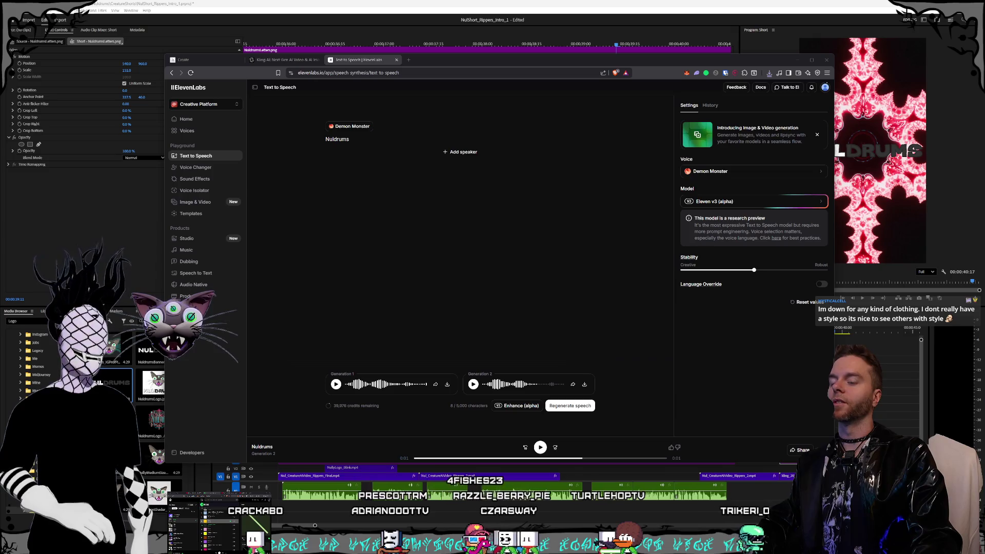
left_click(695, 354)
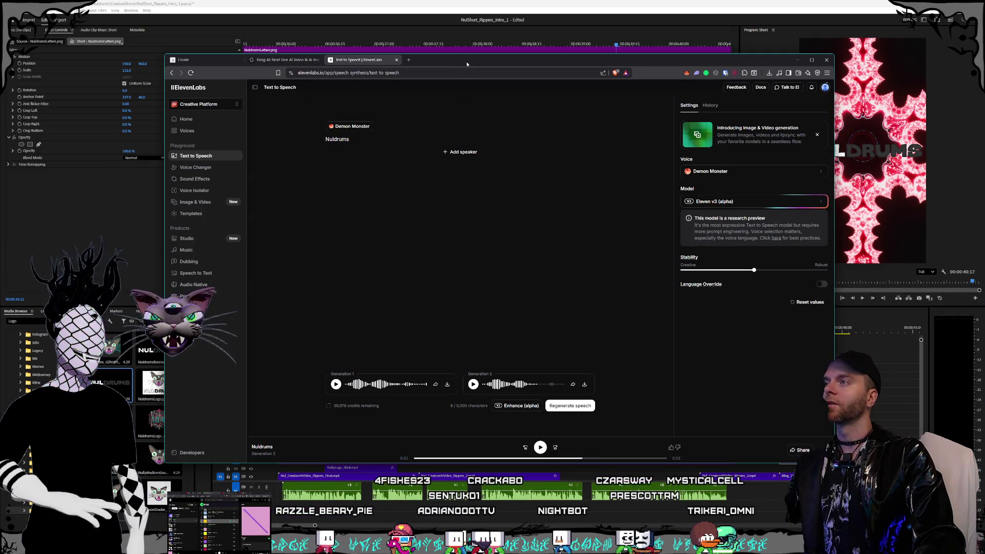
mouse_move(467, 64)
left_mouse_down()
mouse_move(466, 49)
mouse_move(454, 48)
left_mouse_up()
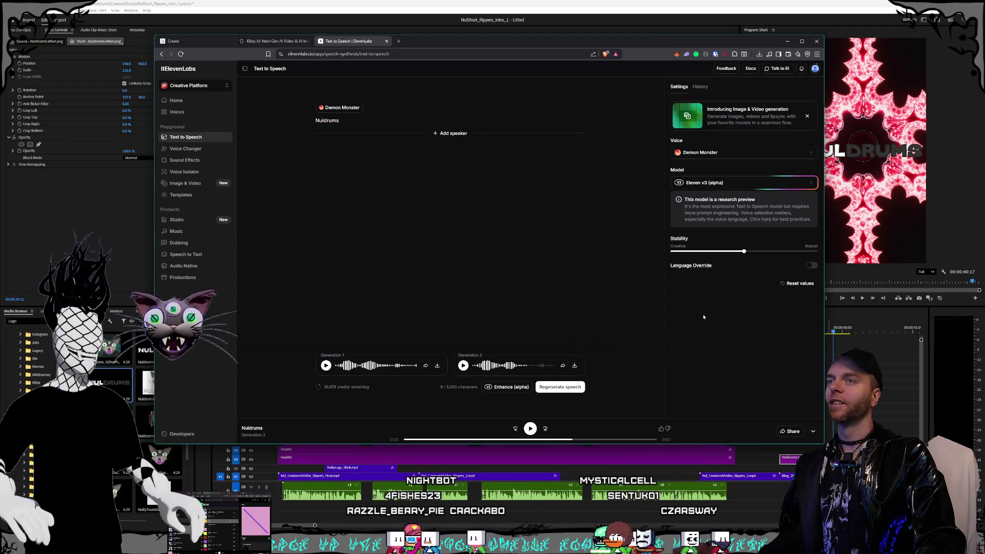
left_click(744, 150)
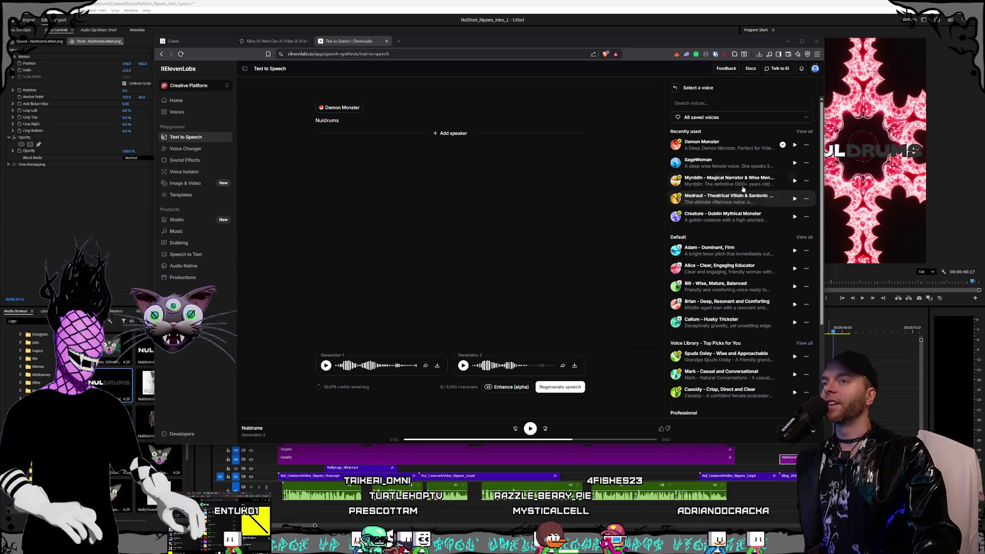
Preview Myrddin, then generate 'Nuldrums' with the Medraut theatrical villain voice.
left_click(729, 103)
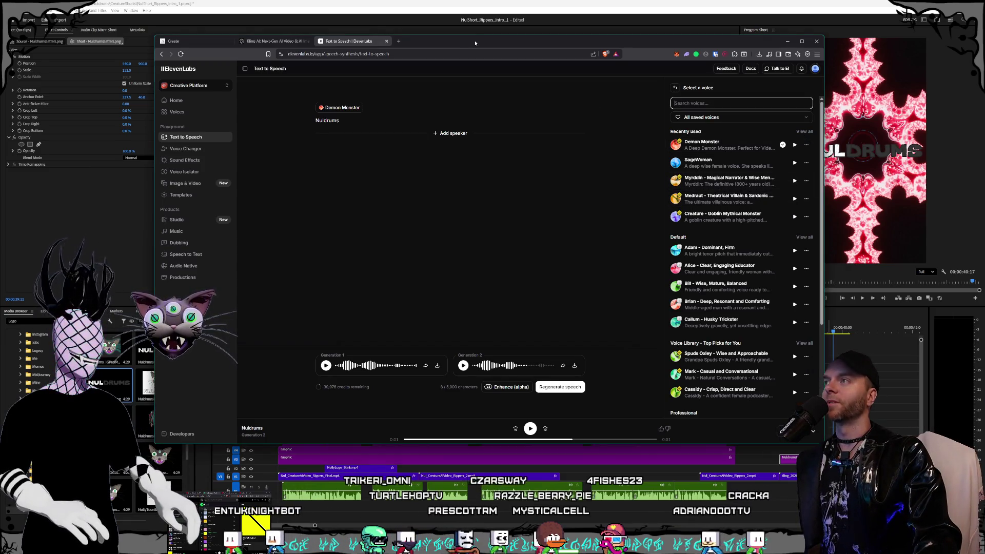
left_click_drag(476, 42, 477, 44)
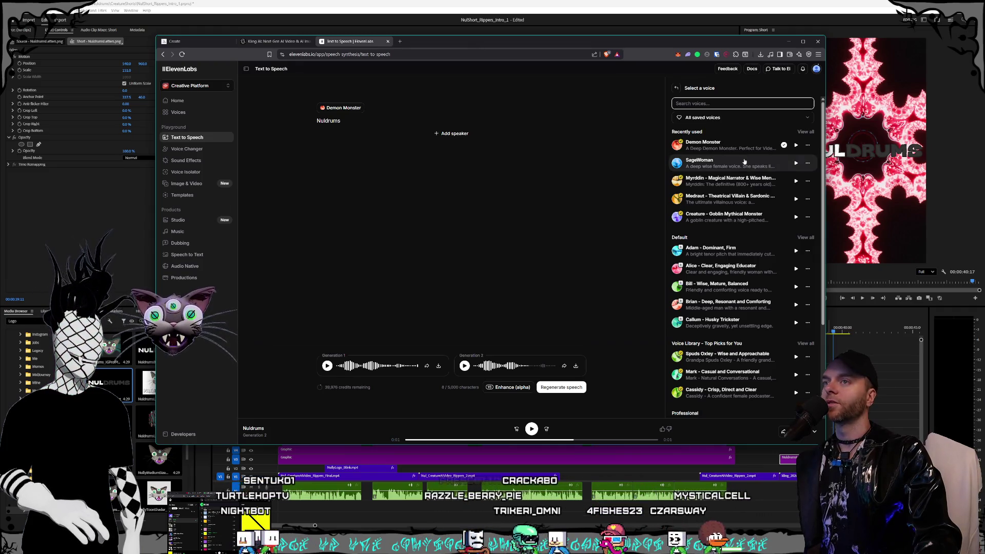
left_click(796, 181)
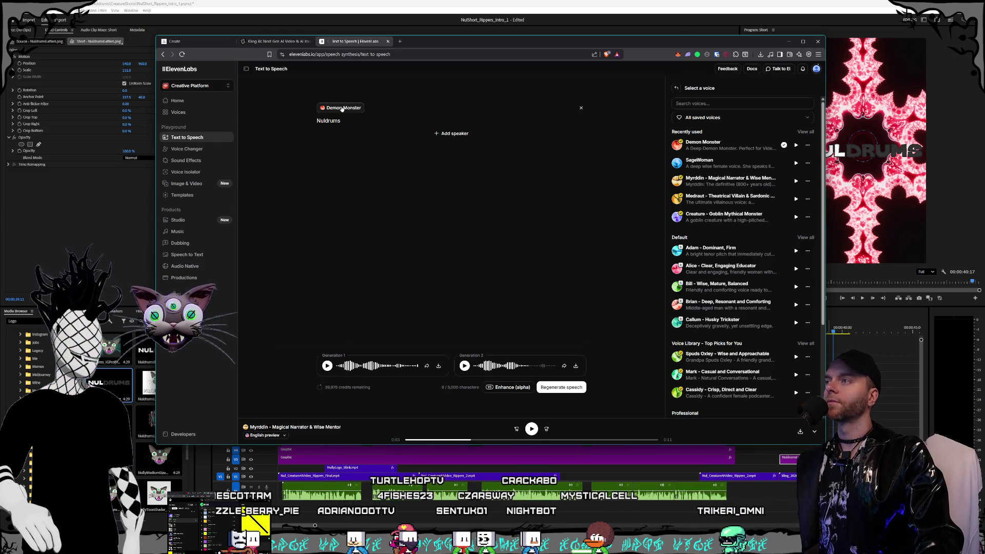
left_click(729, 198)
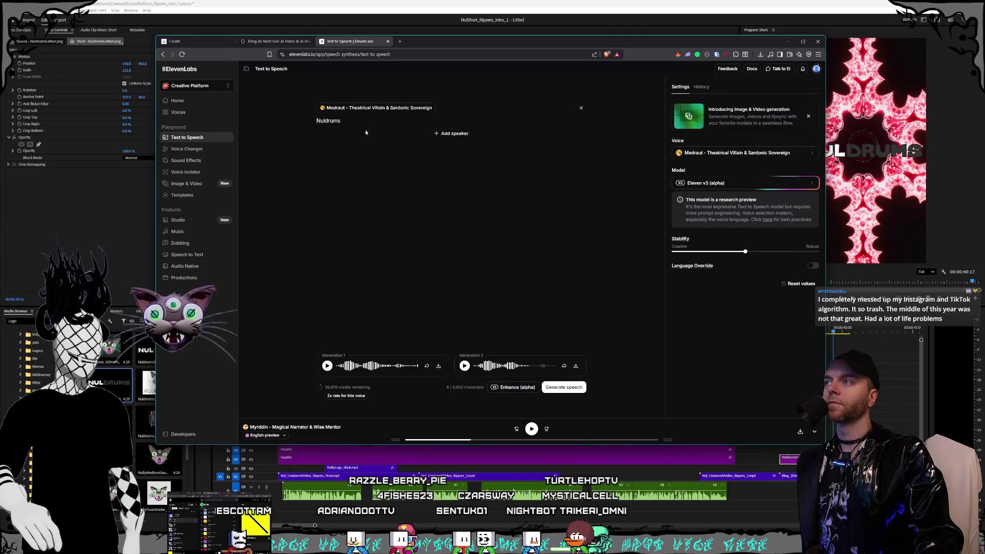
key("ctrl+Return")
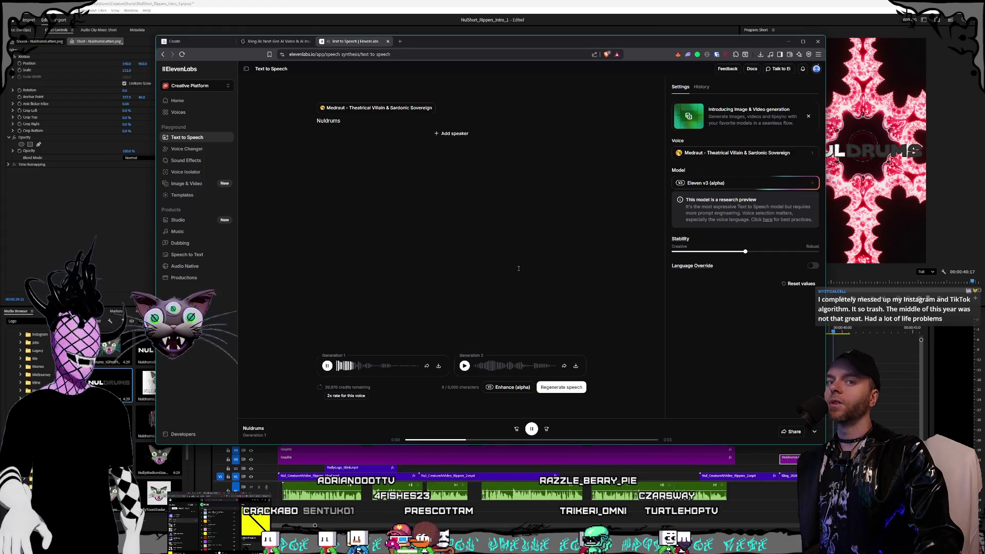
Play the second Medraut take and switch the speaker to the Myrddin voice.
left_click(464, 365)
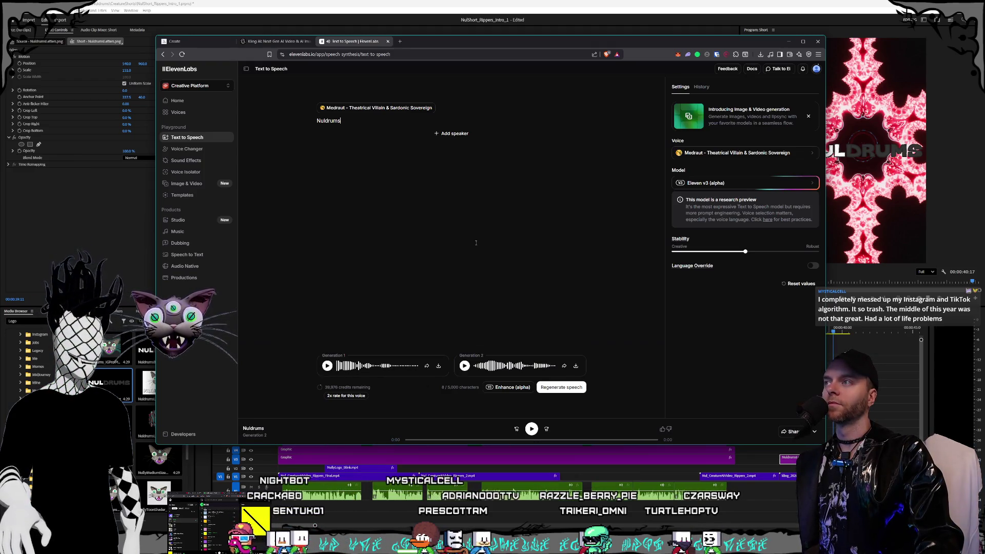
left_click(363, 110)
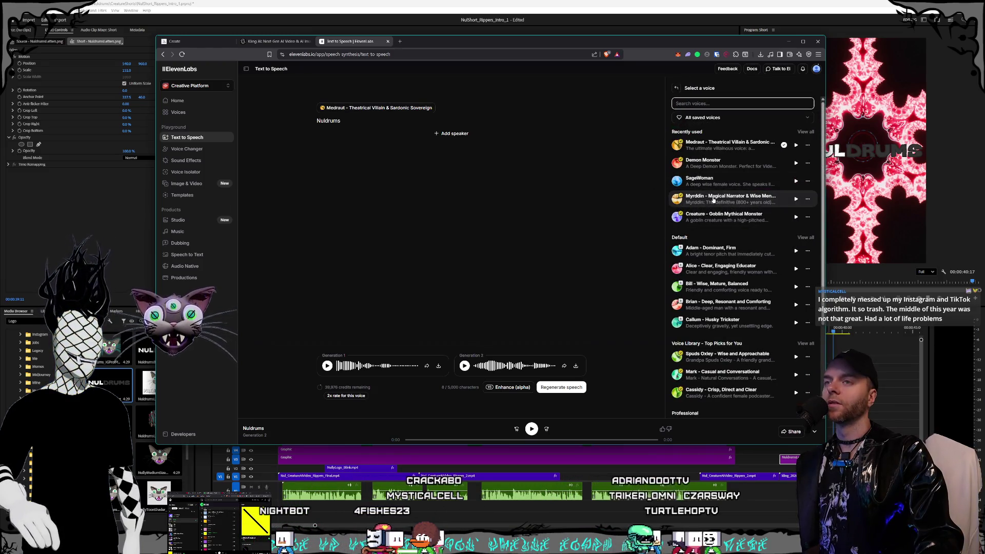
left_click(714, 201)
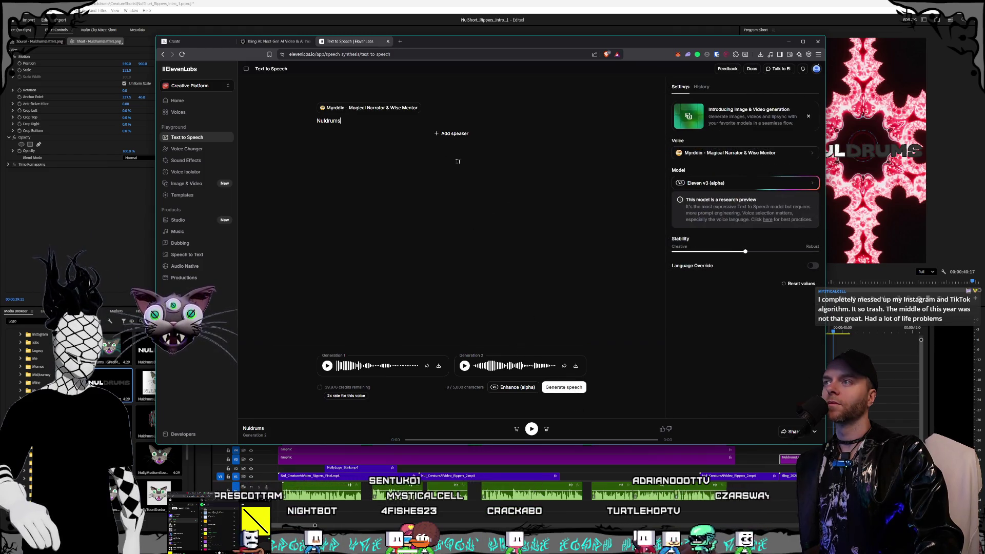
Regenerate 'Nuldrums' in the Myrddin narrator voice and play Generation 2.
left_click(582, 387)
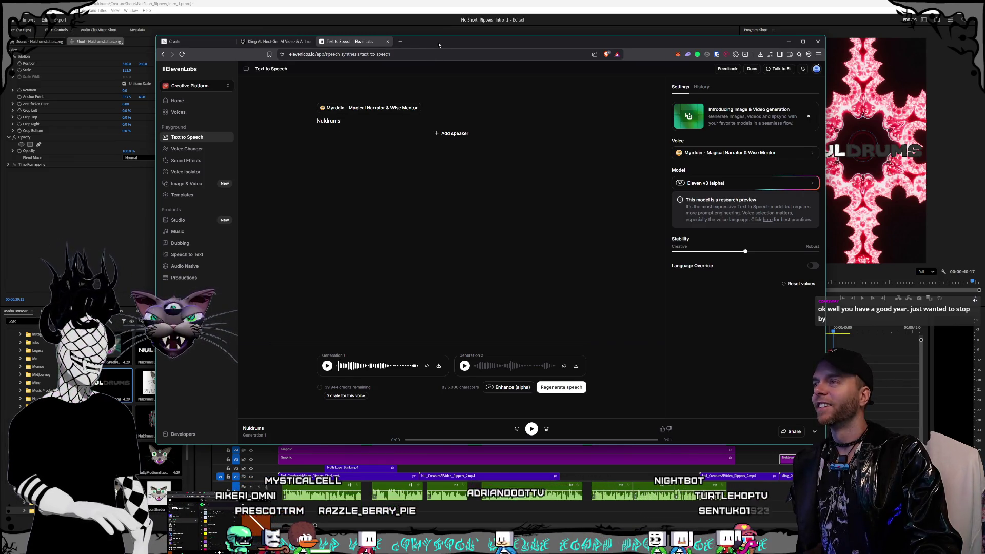
left_click(372, 125)
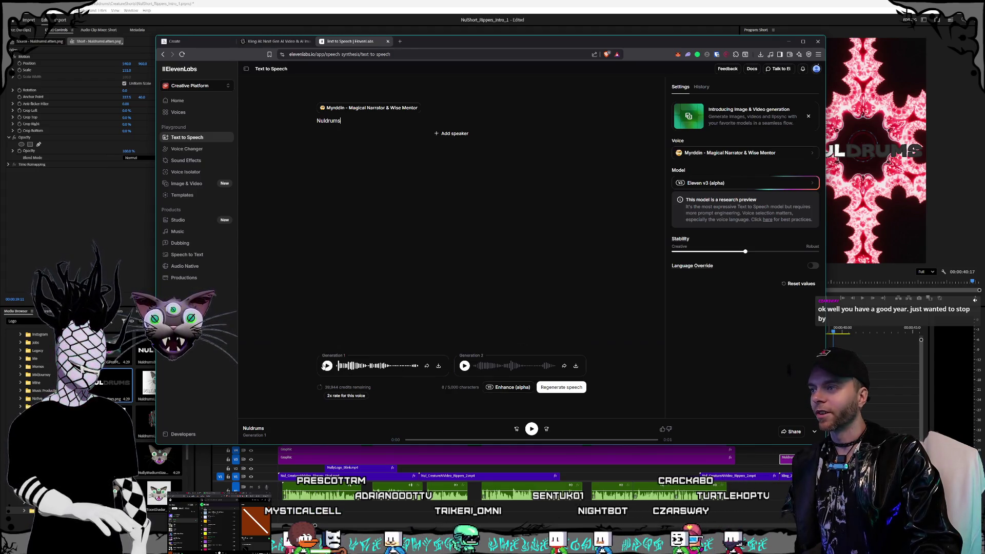
left_click(467, 366)
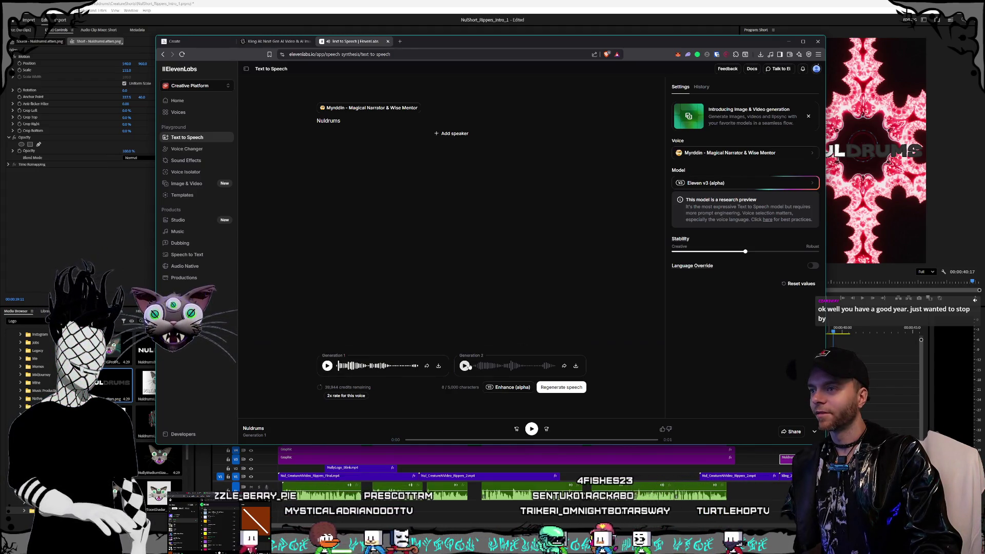
Save the first Myrddin take as Myrddin_Nuldrums_Word.mp3.
left_click(440, 367)
left_click_drag(358, 42, 632, 91)
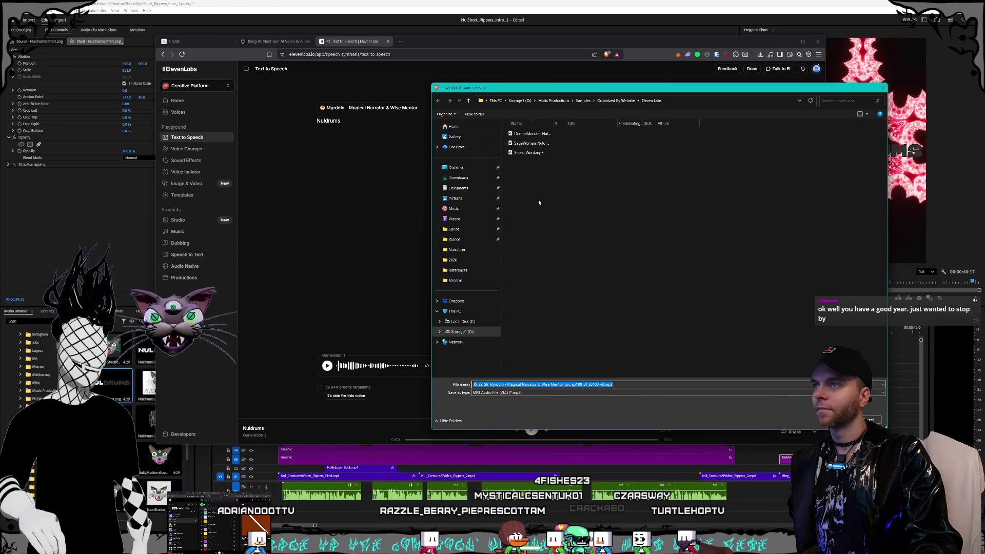
left_click(544, 133)
double_click(490, 385)
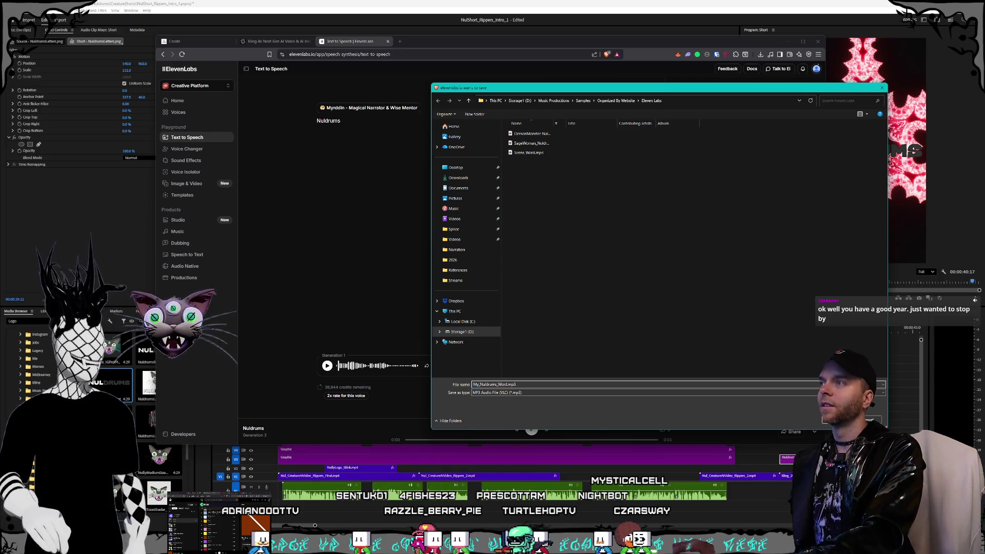
key("Return")
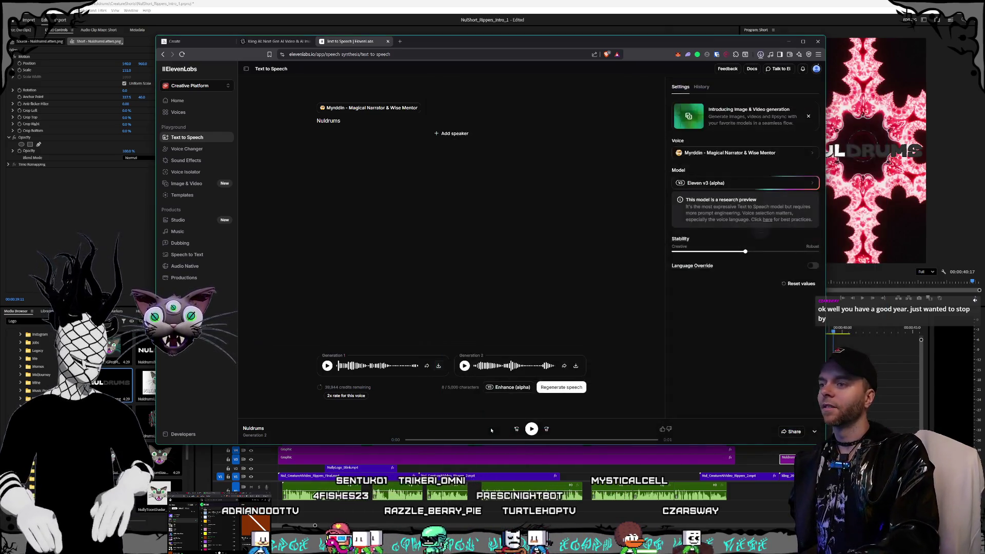
Save the second Myrddin take as Myrddin2_Nuldrums_Word.mp3.
left_click(575, 366)
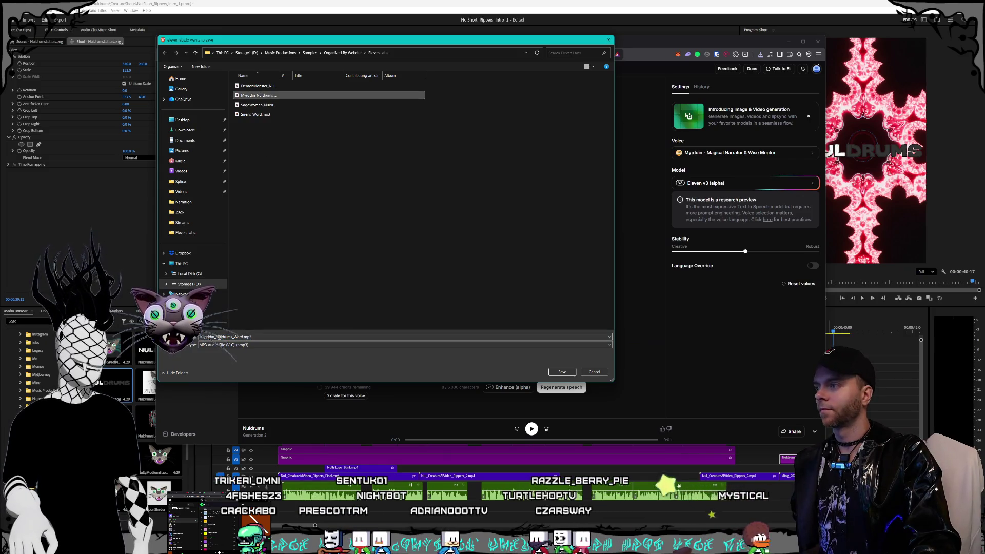
double_click(201, 337)
left_click(215, 336)
type("2")
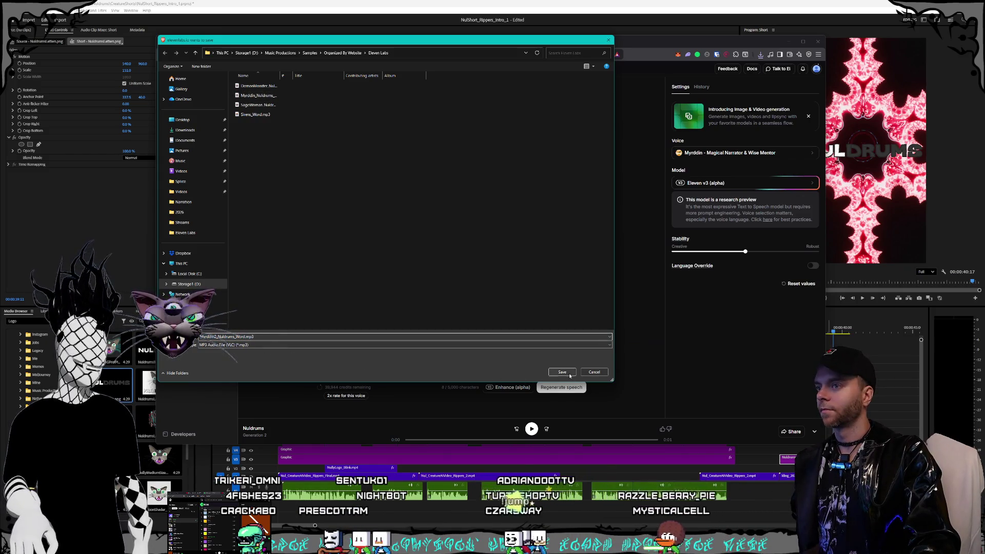
left_click(564, 373)
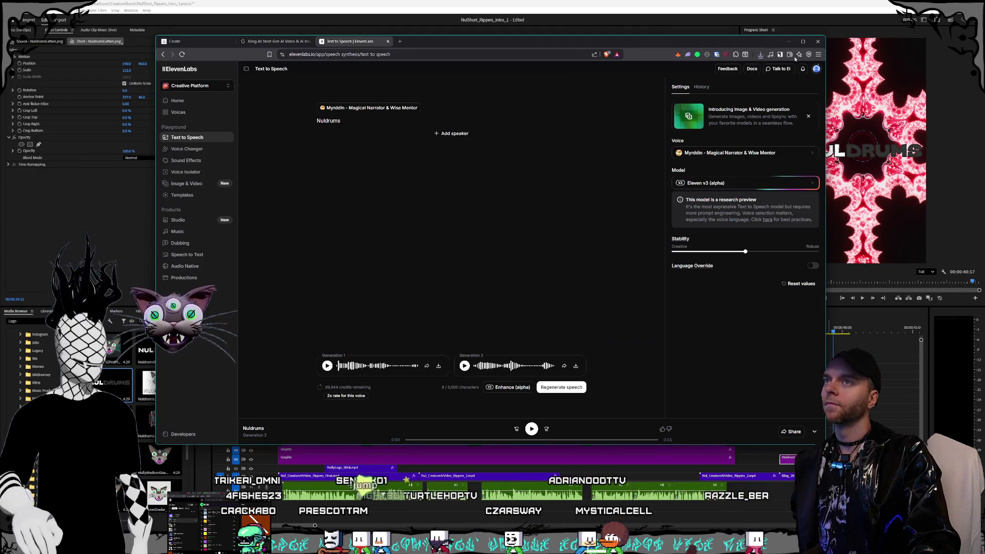
Check the recent downloads list, then reopen the ElevenLabs voice list.
left_click(761, 54)
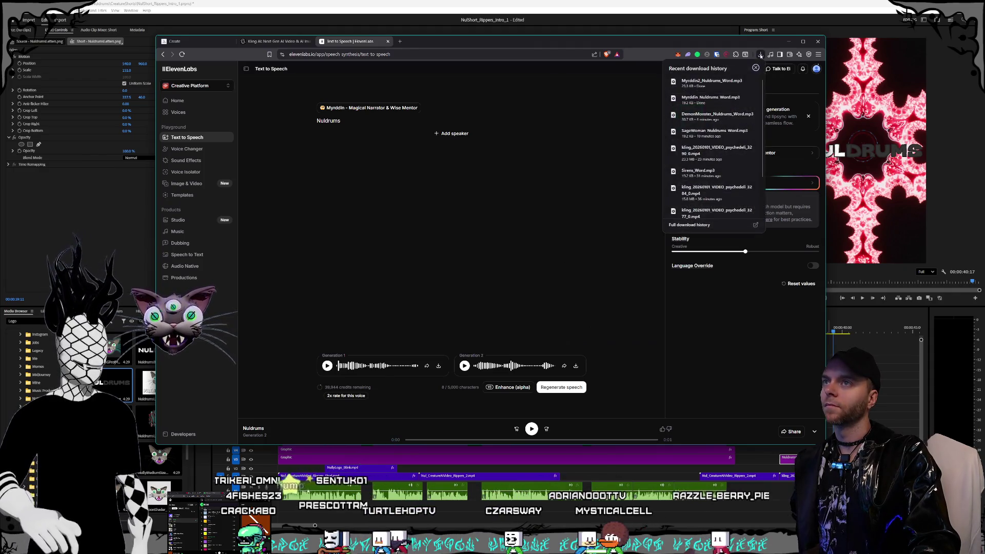
left_click(761, 55)
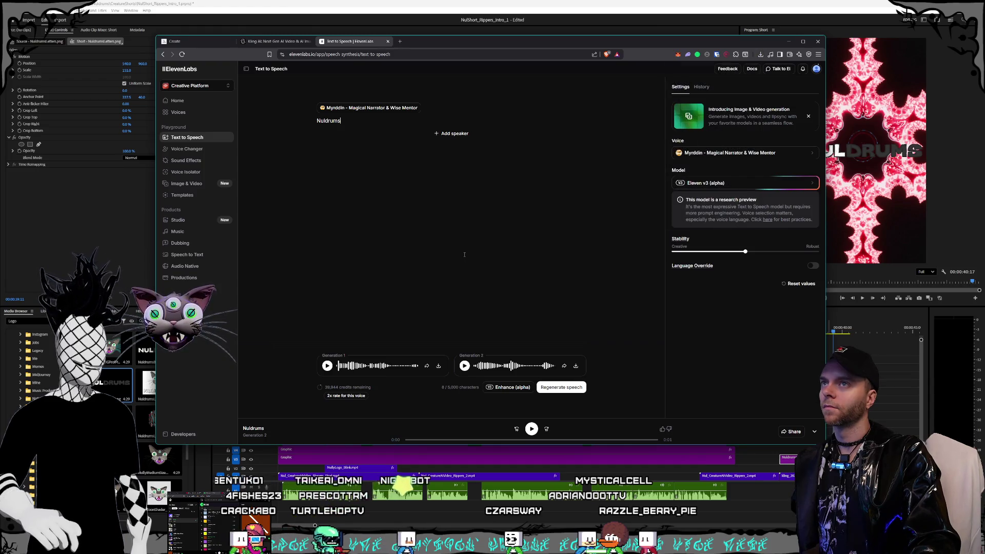
left_click(374, 107)
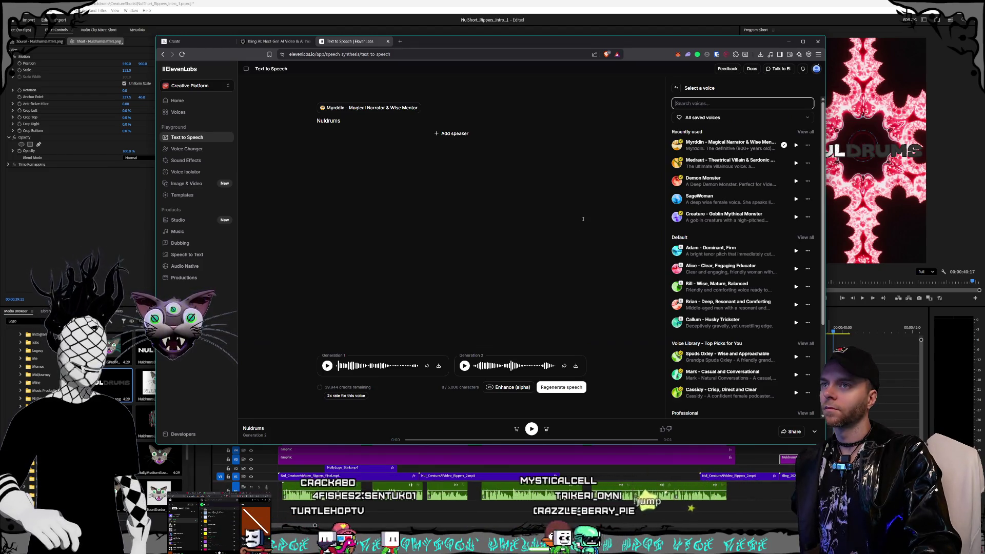
left_click_drag(552, 43, 532, 55)
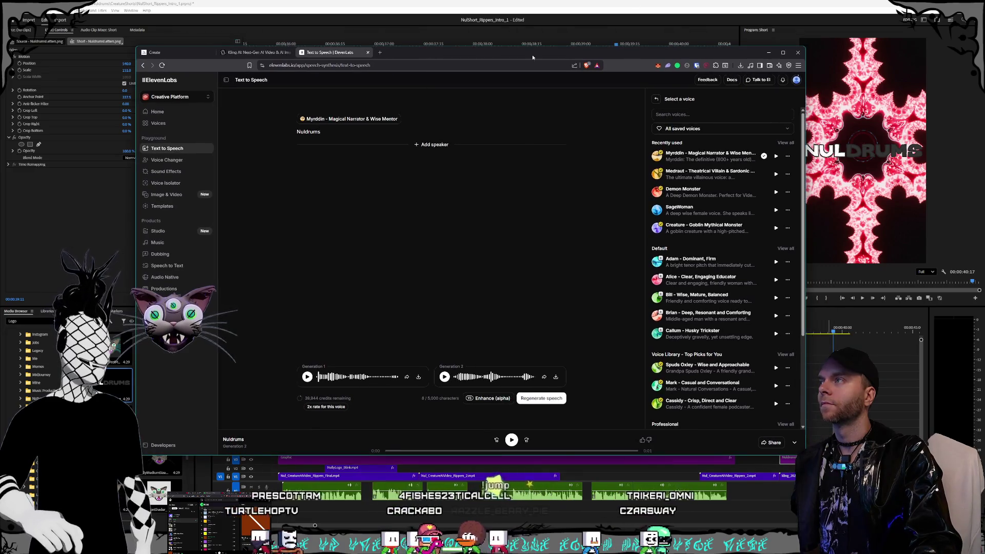
Clear the Premiere timeline selection and move the LogoSplash folder window to the left.
left_click(808, 413)
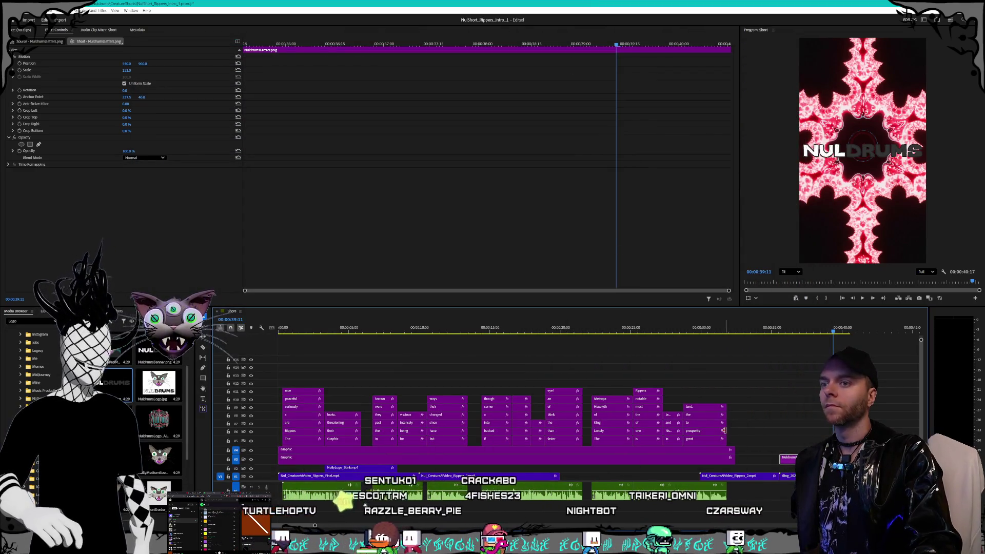
left_click(792, 435)
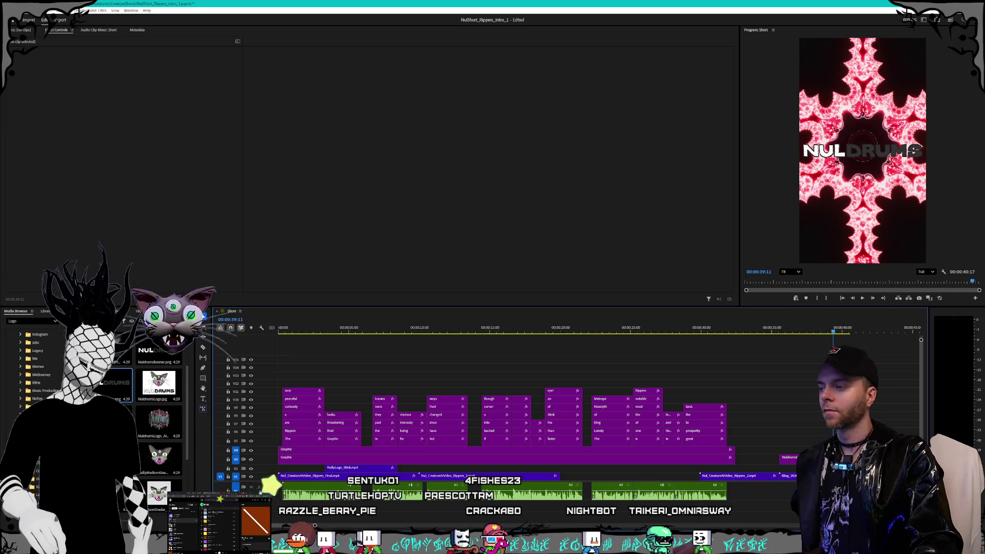
key("alt+Tab")
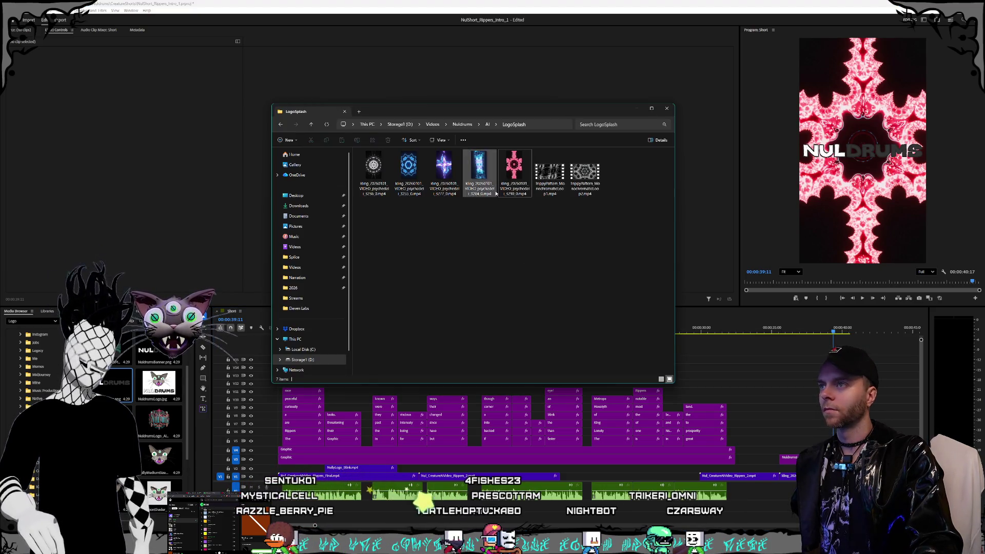
left_click_drag(431, 111, 224, 121)
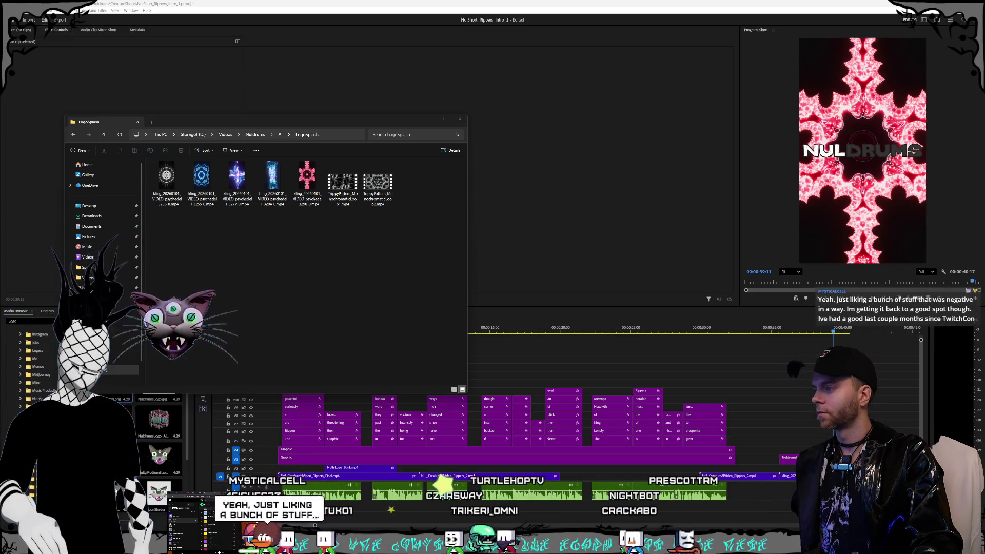
left_click(221, 440)
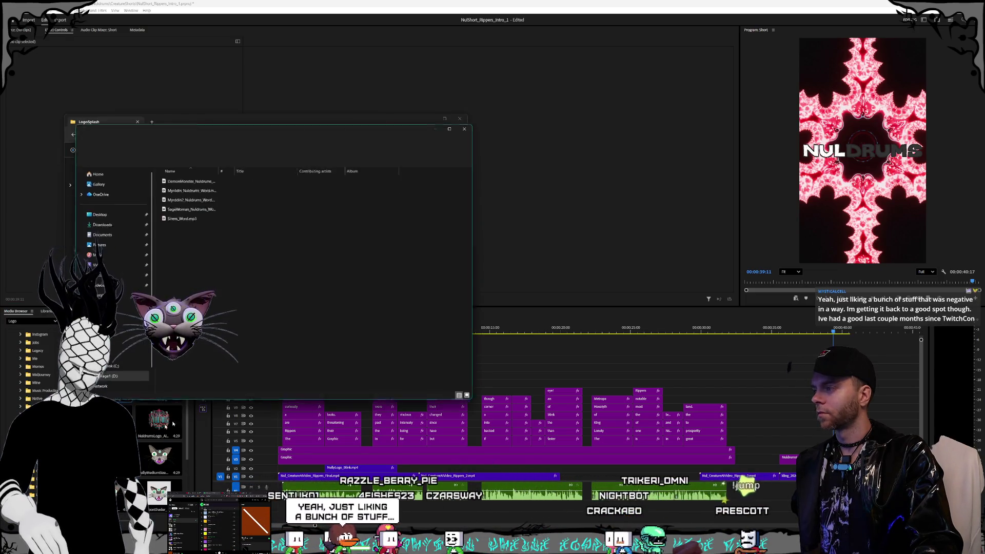
Review the Myrddin and DemonMonster Nuldrums files in Eleven Labs, then minimize both folders.
left_click_drag(271, 122, 485, 185)
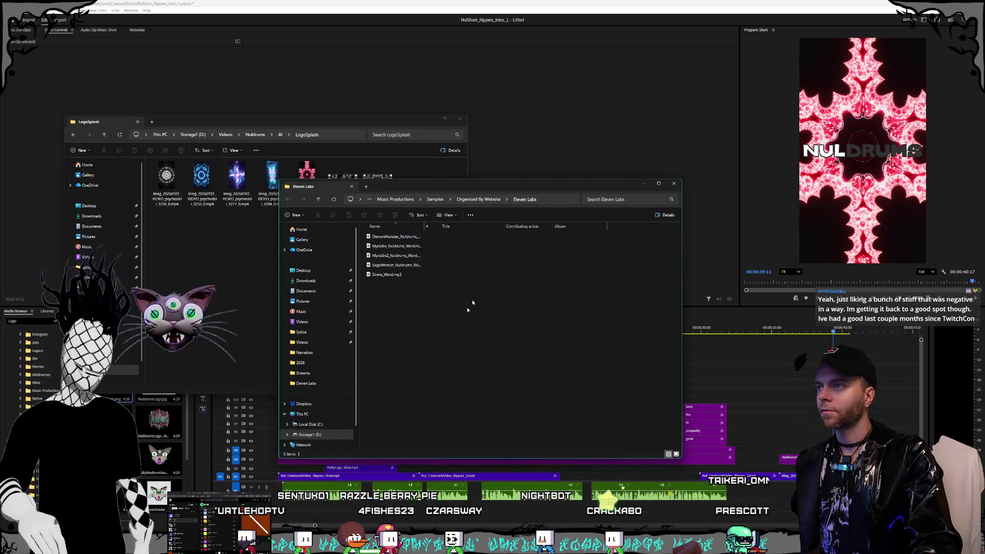
left_click(408, 249)
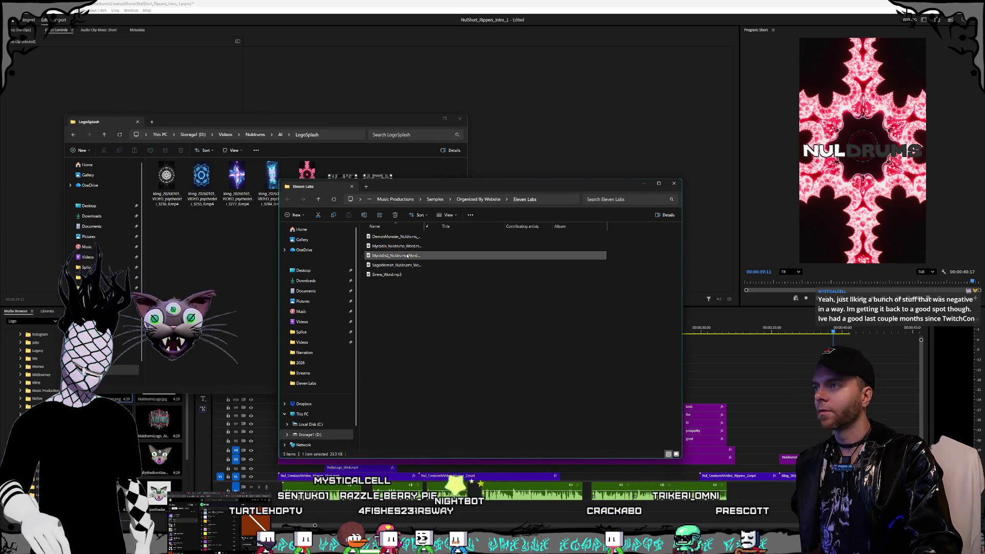
left_click(395, 238)
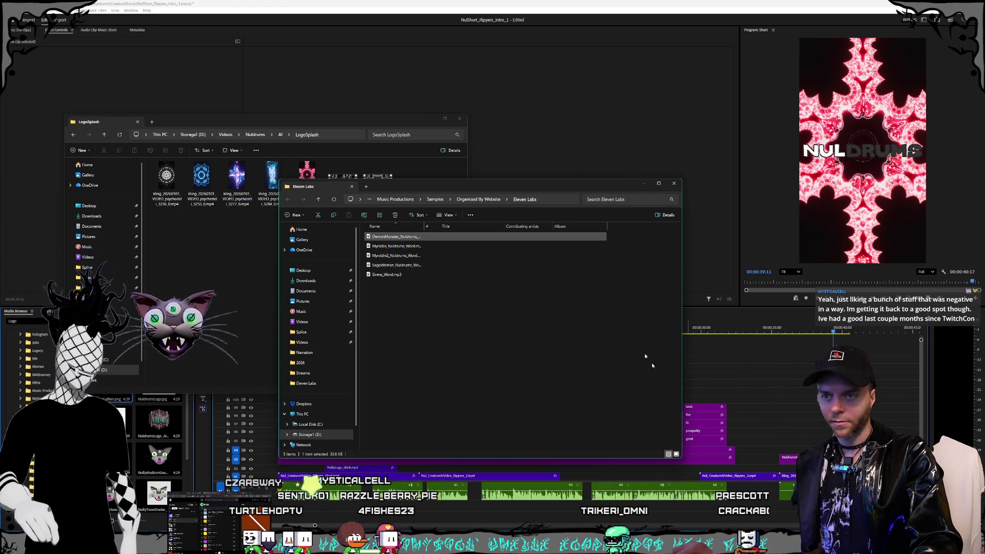
left_click(644, 184)
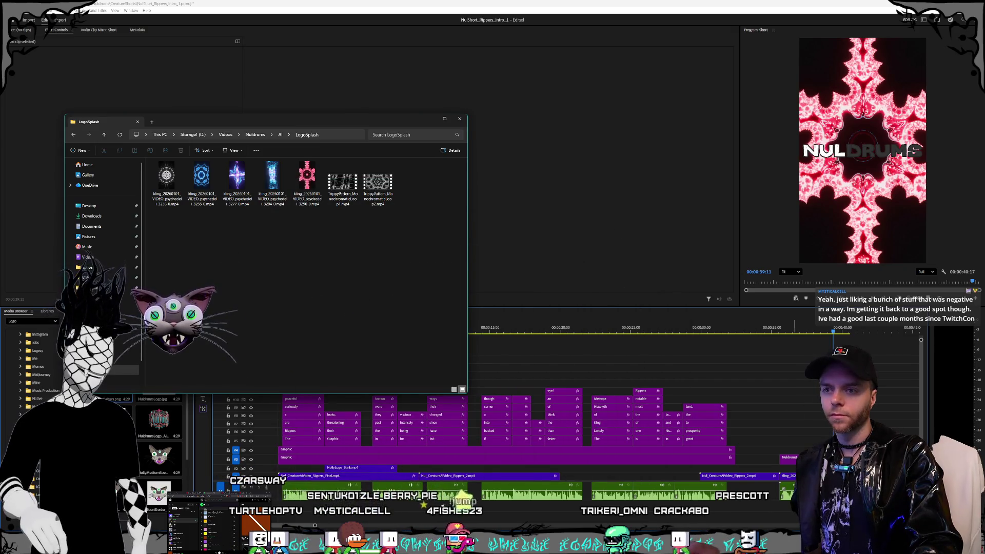
left_click(444, 119)
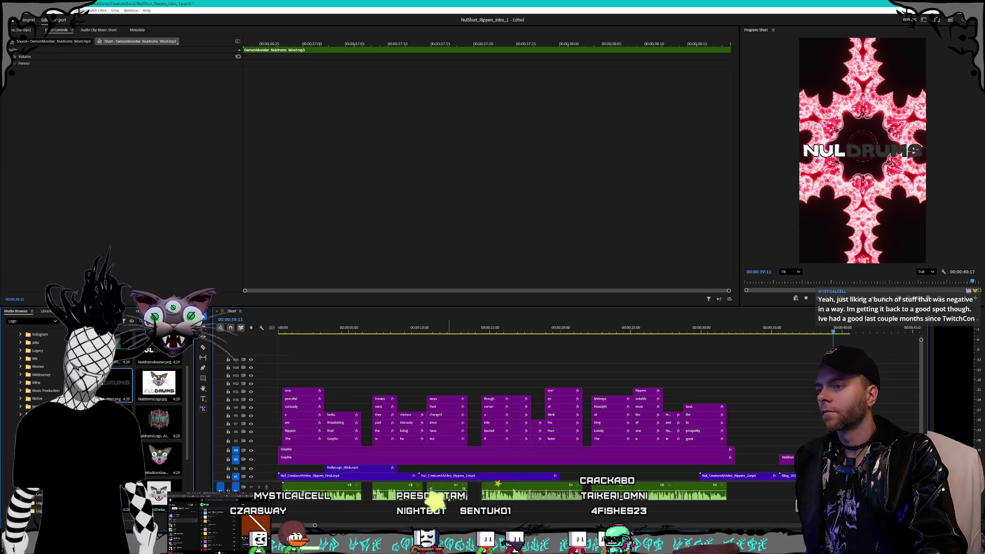
Check the DemonMonster clip's −7 semitone Pitch Shifter and park the playhead near 00:00:36.
left_click_drag(315, 526, 323, 524)
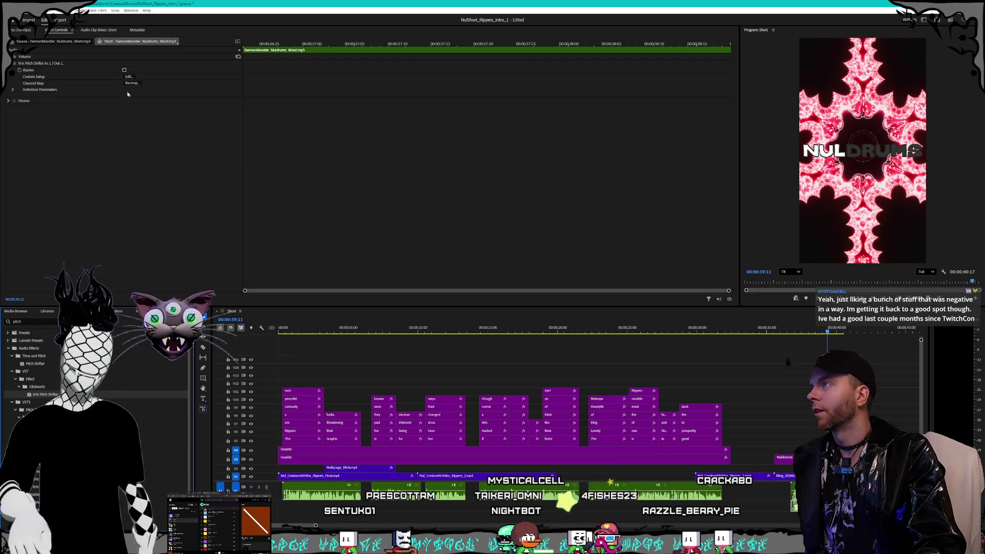
left_click(128, 76)
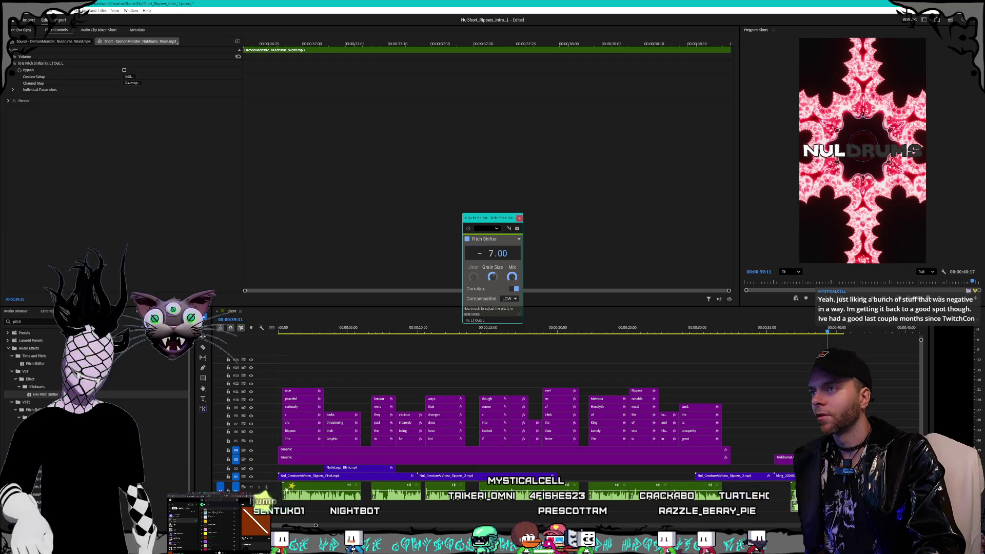
left_click(520, 218)
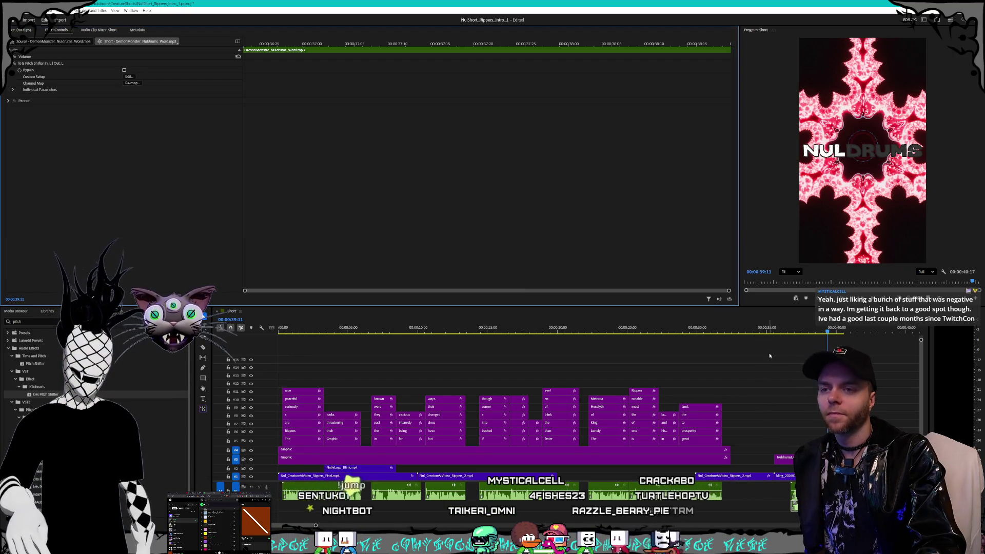
left_click(781, 333)
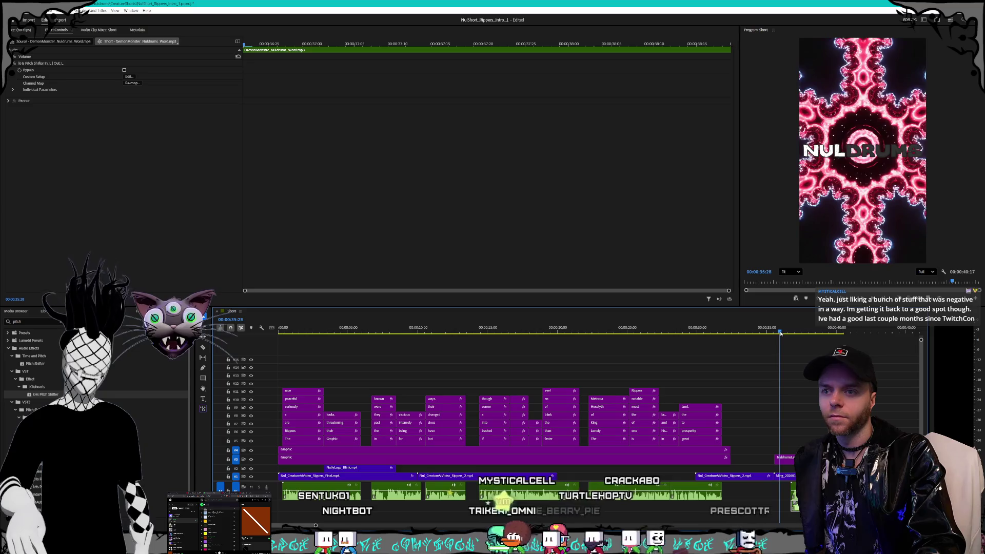
left_click_drag(781, 333, 784, 334)
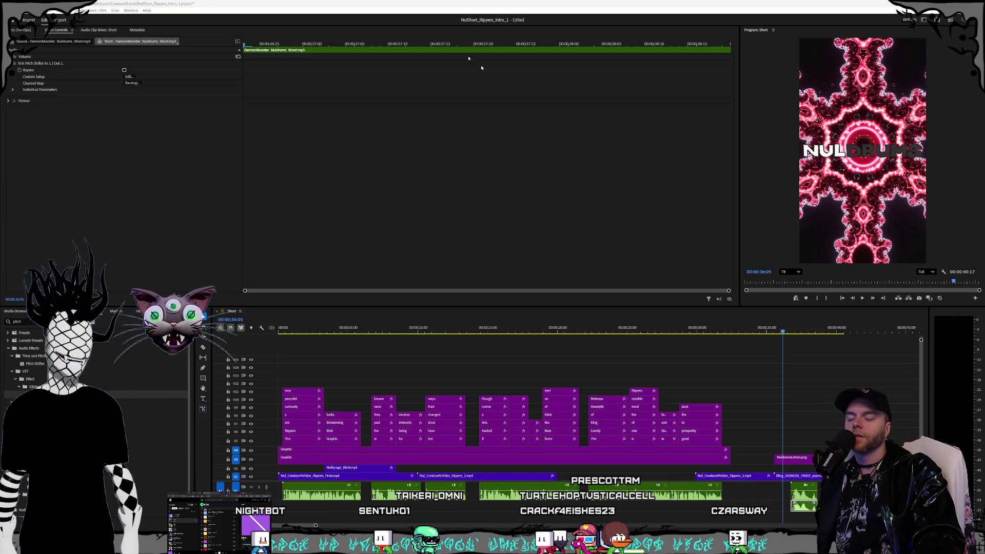
left_click(508, 2)
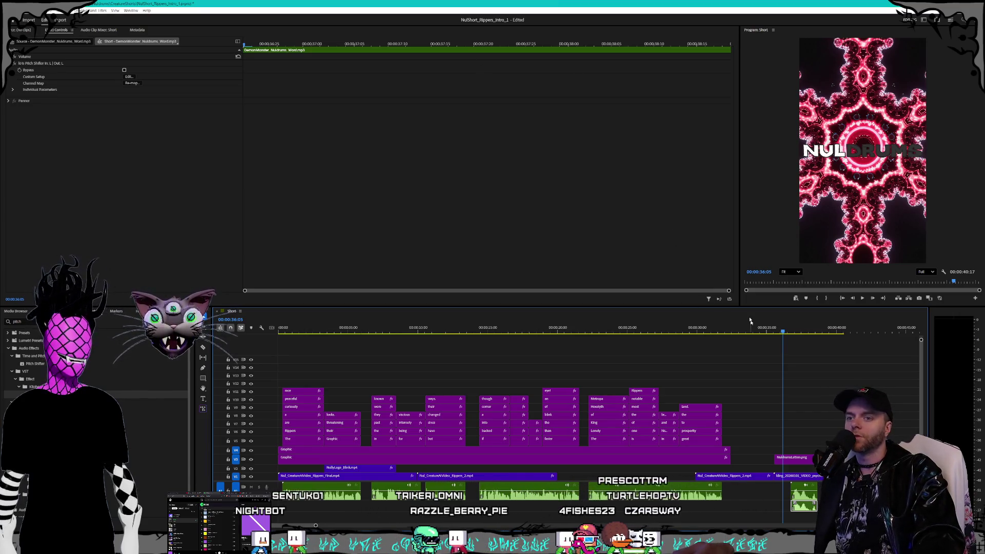
key("space")
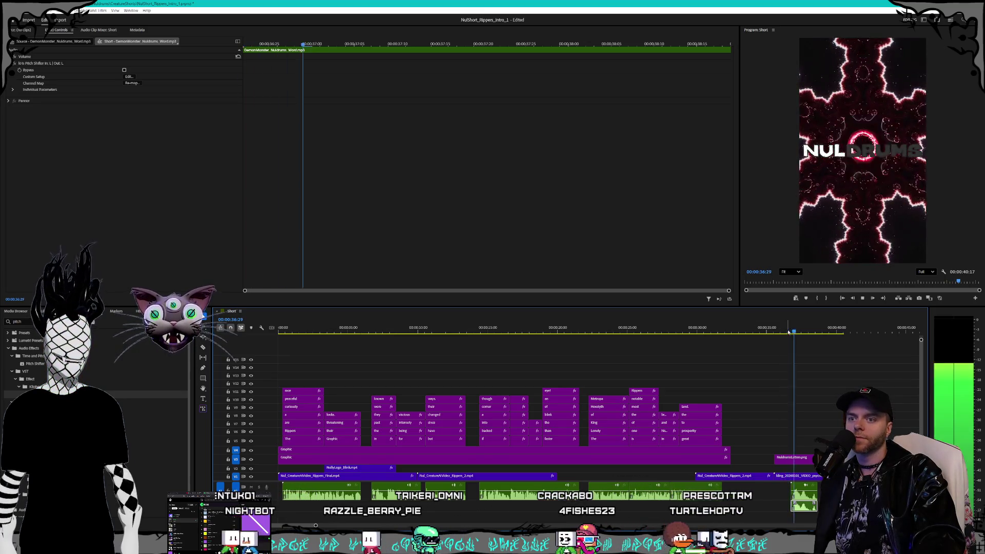
key("space")
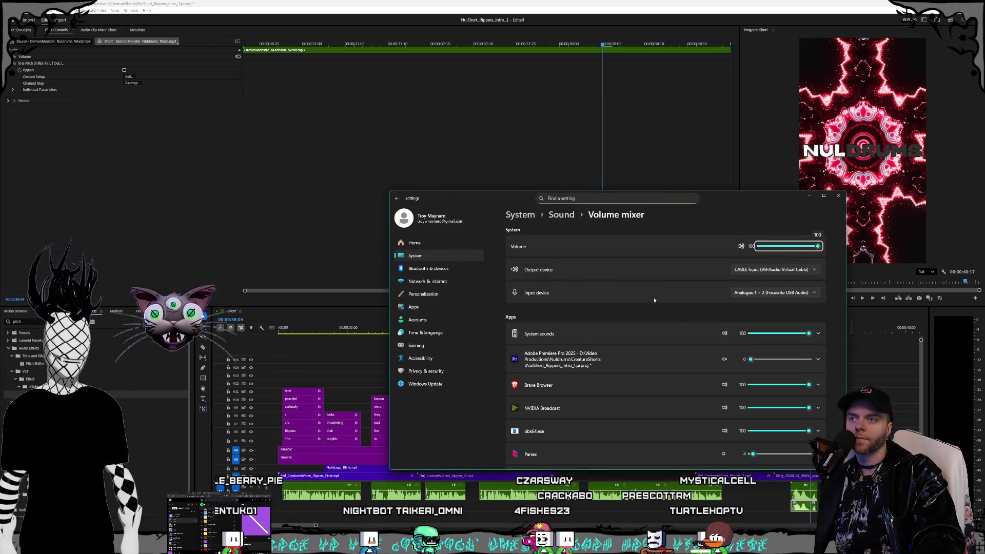
Raise Premiere Pro's Windows app volume from 0 to 30, close the mixer, and resume playback.
left_click(761, 360)
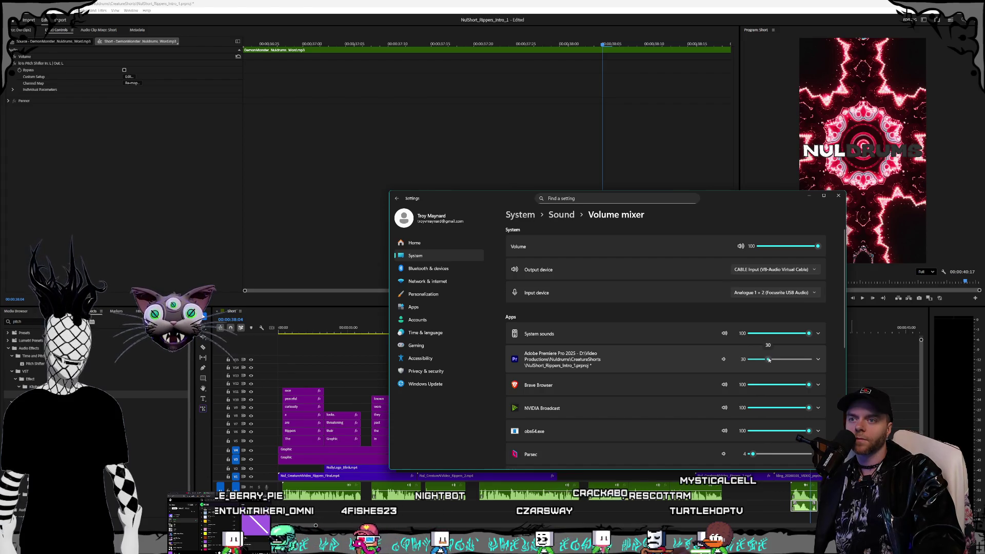
left_click(838, 195)
left_click(773, 358)
key("space")
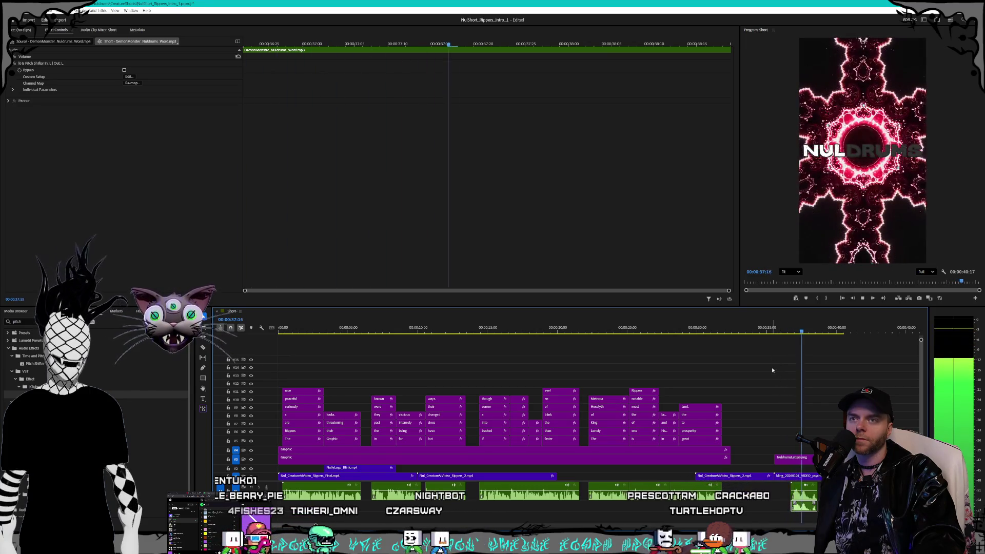
Trim the final voice clip's end by five frames and move the playhead to the NULDRUMS splash at about 35 s.
key("space")
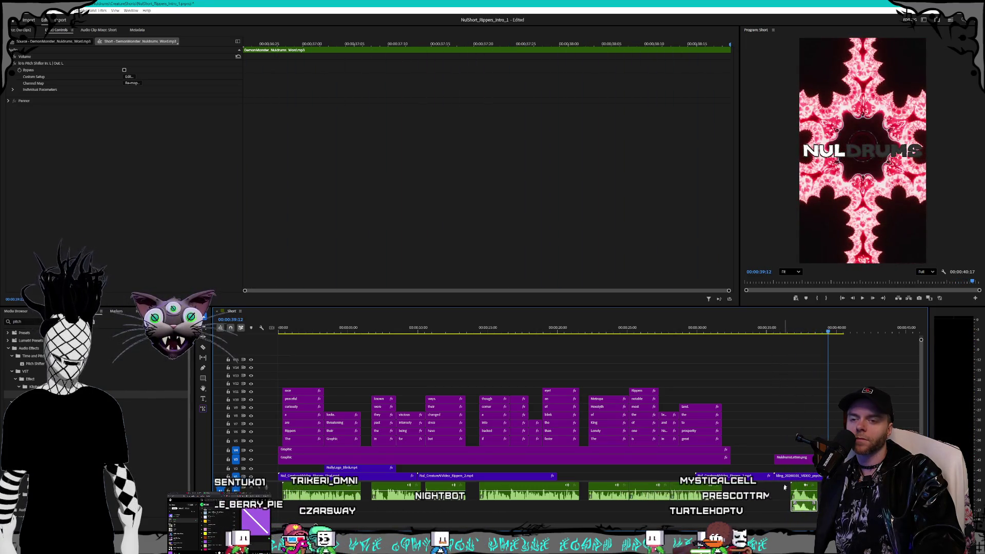
left_click_drag(813, 491, 793, 497)
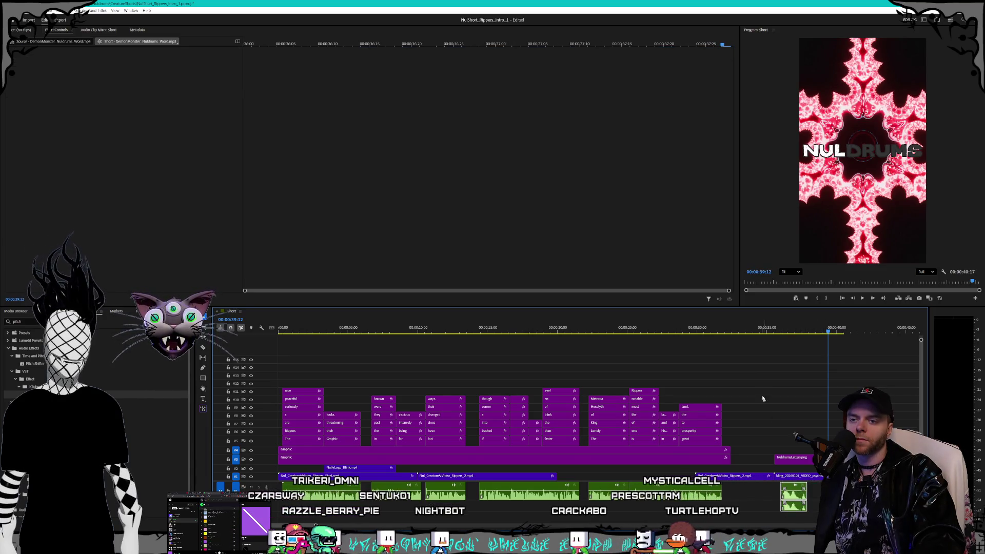
left_click(769, 333)
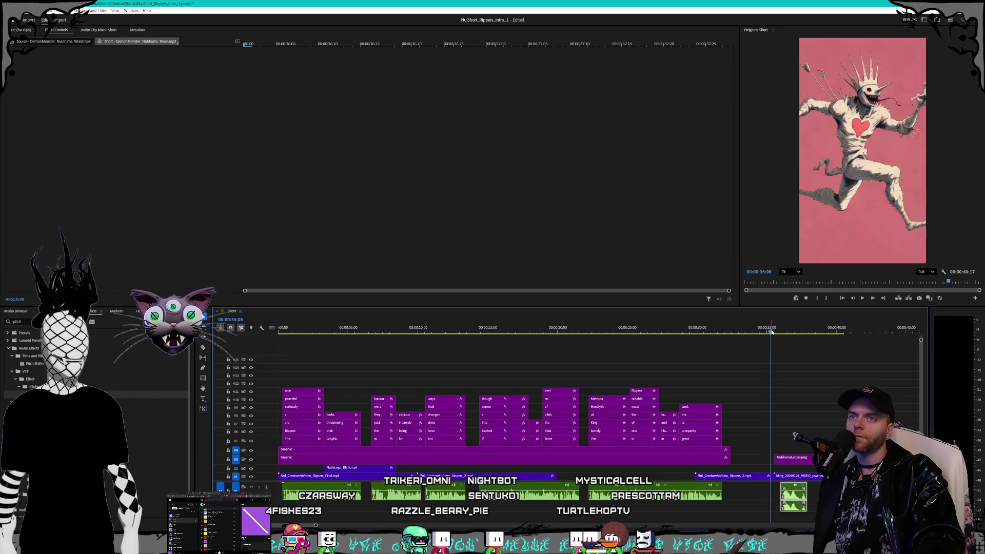
left_click(775, 331)
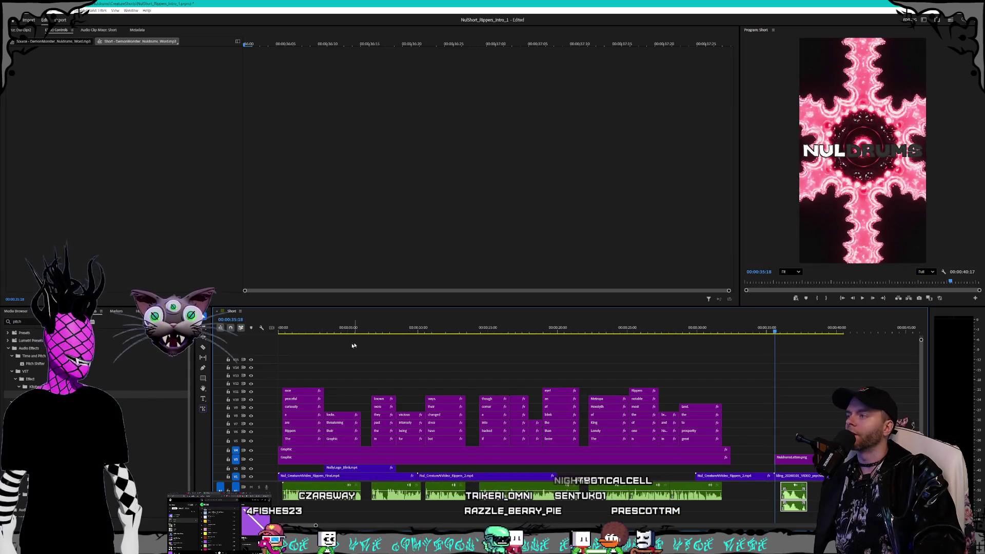
Search the Effects panel for 'reverb', play the splash section, and select the DemonMonster voice clip.
double_click(30, 323)
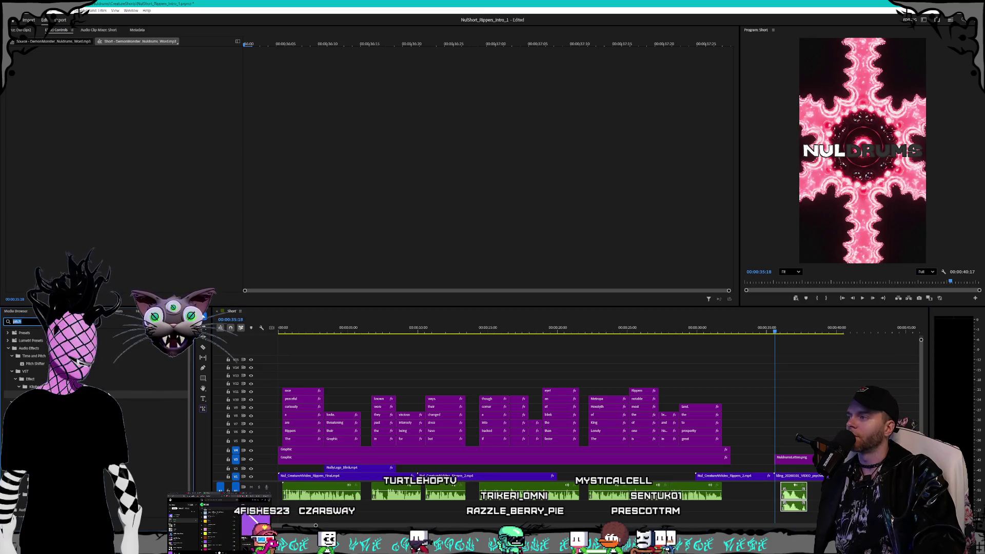
type("reverb")
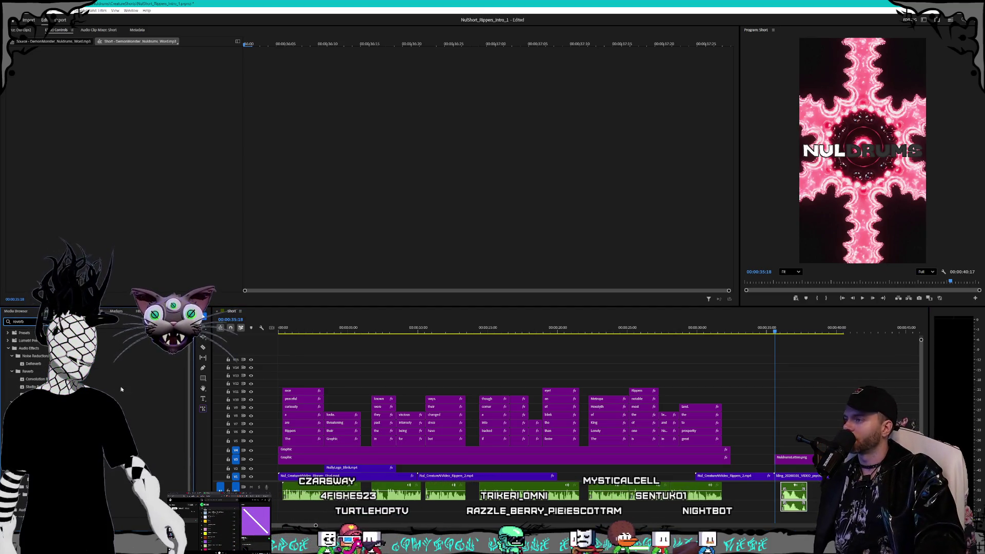
scroll(30, 360, "down", 1)
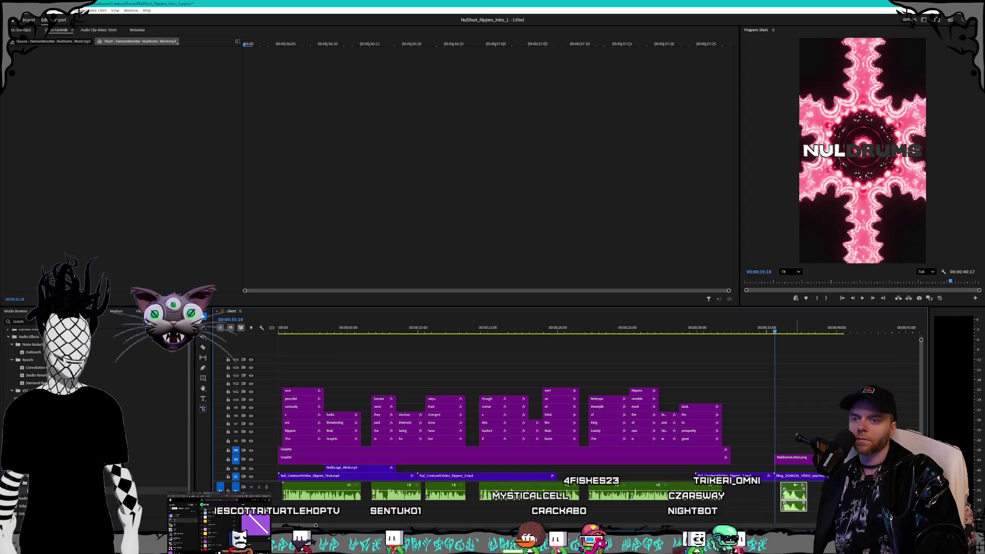
key("space")
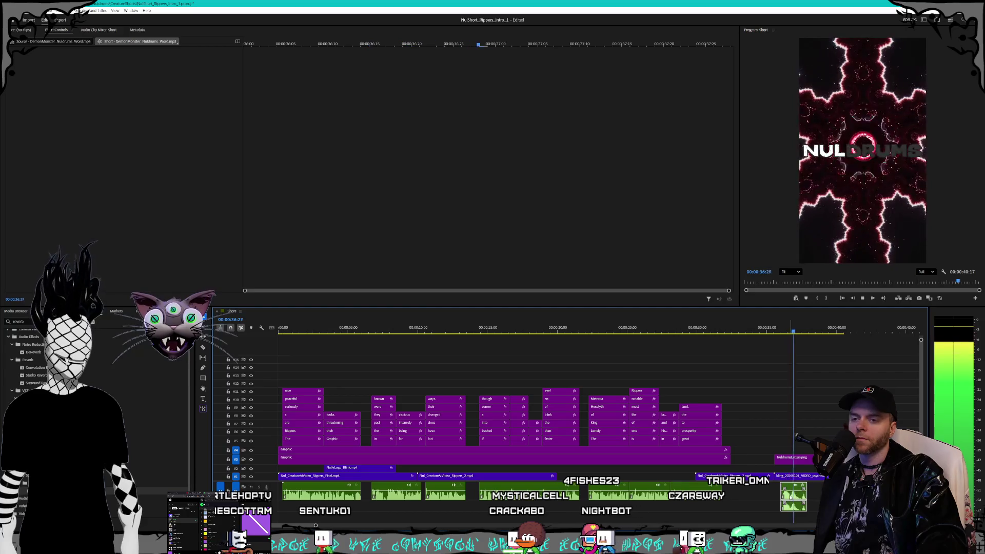
key("space")
left_click(787, 499)
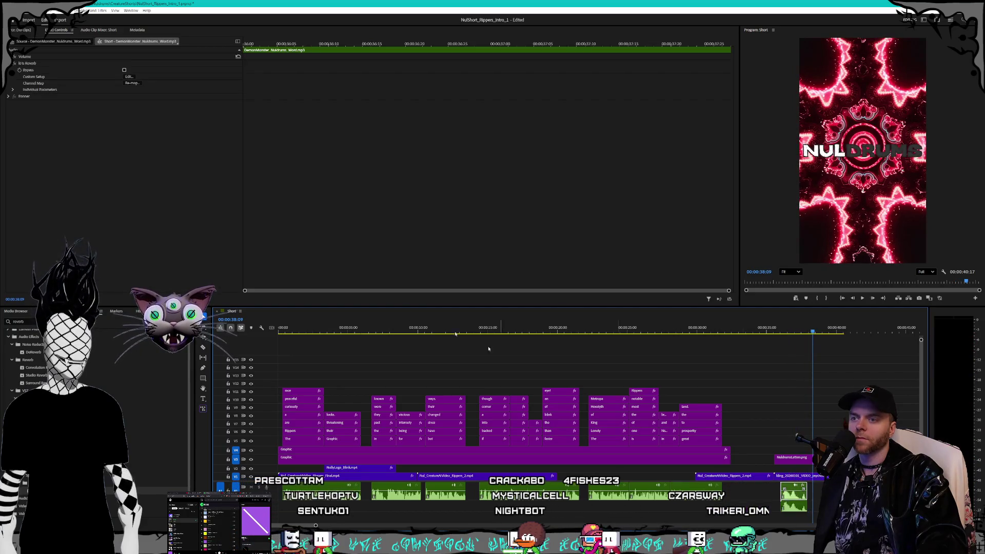
Set the kHs Reverb Decay on the DemonMonster voice clip to 3.69 s, after first trying 4.32 s.
left_click(10, 97)
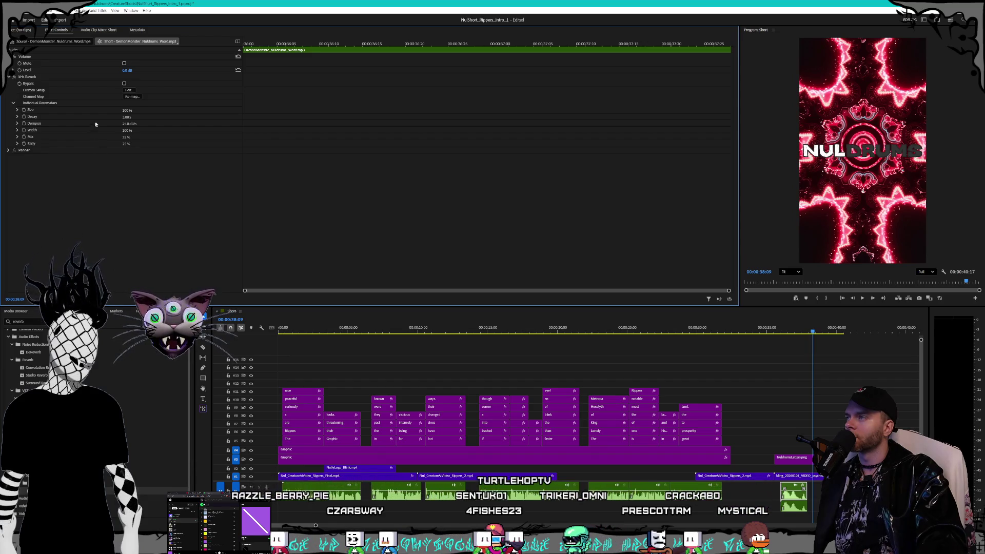
left_click(128, 90)
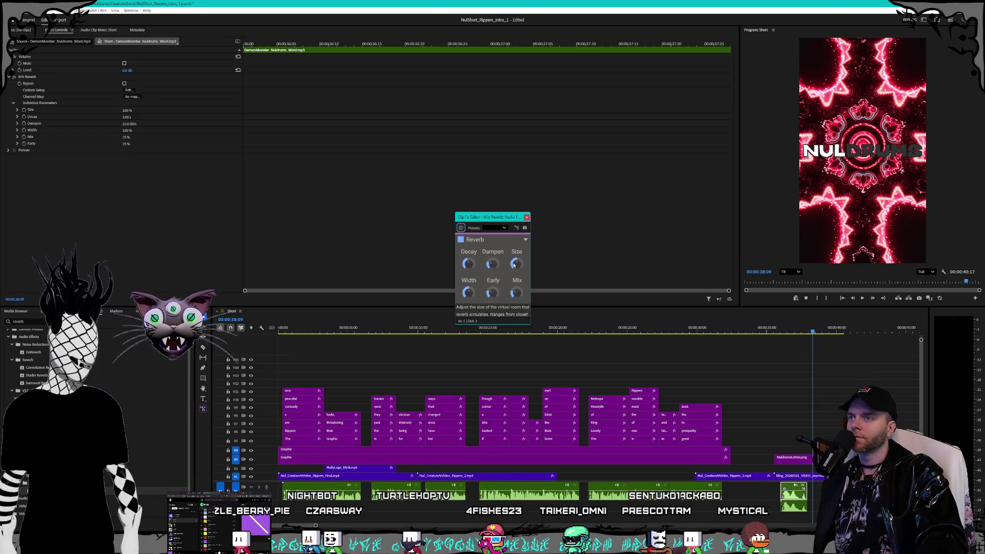
mouse_move(475, 266)
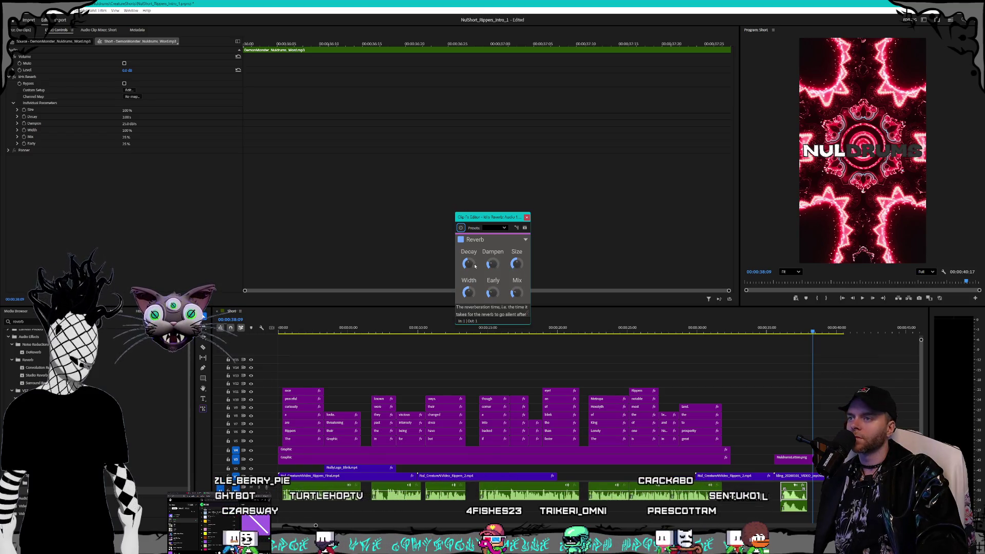
left_click_drag(475, 266, 475, 256)
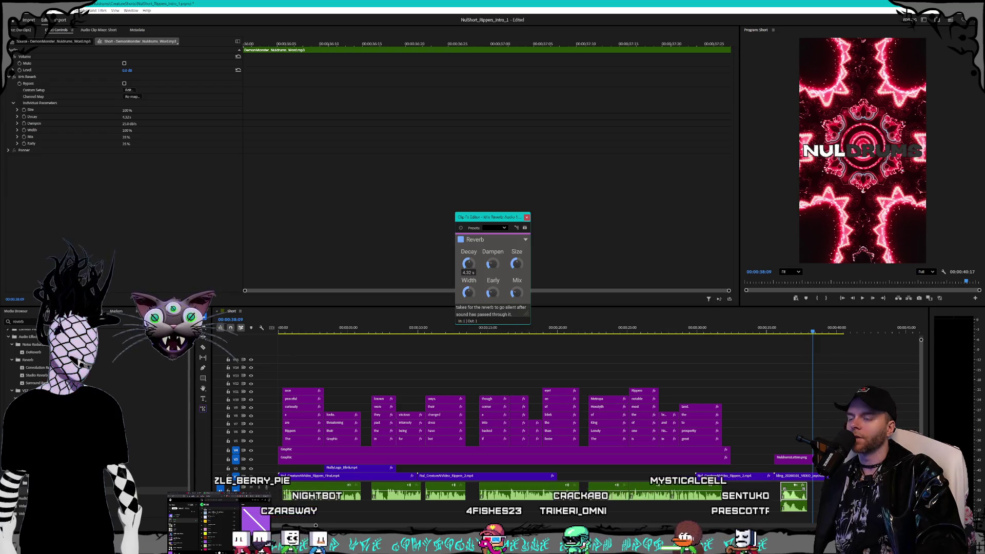
left_click(527, 217)
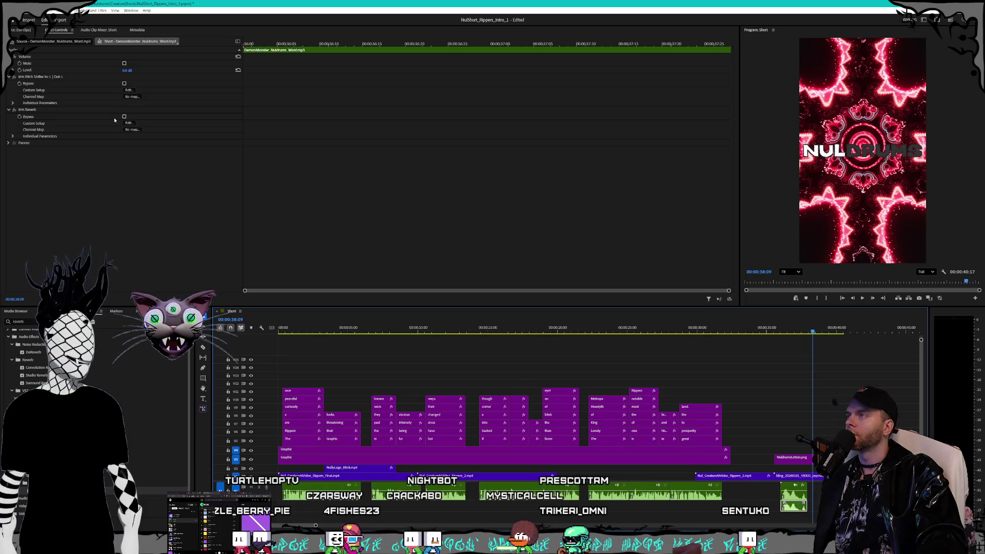
left_click(129, 123)
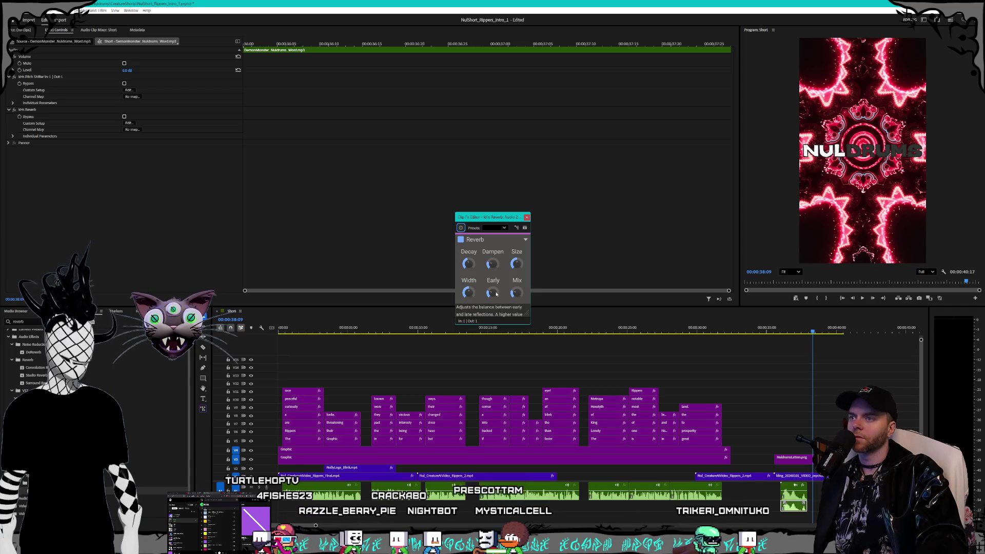
left_click_drag(468, 264, 468, 261)
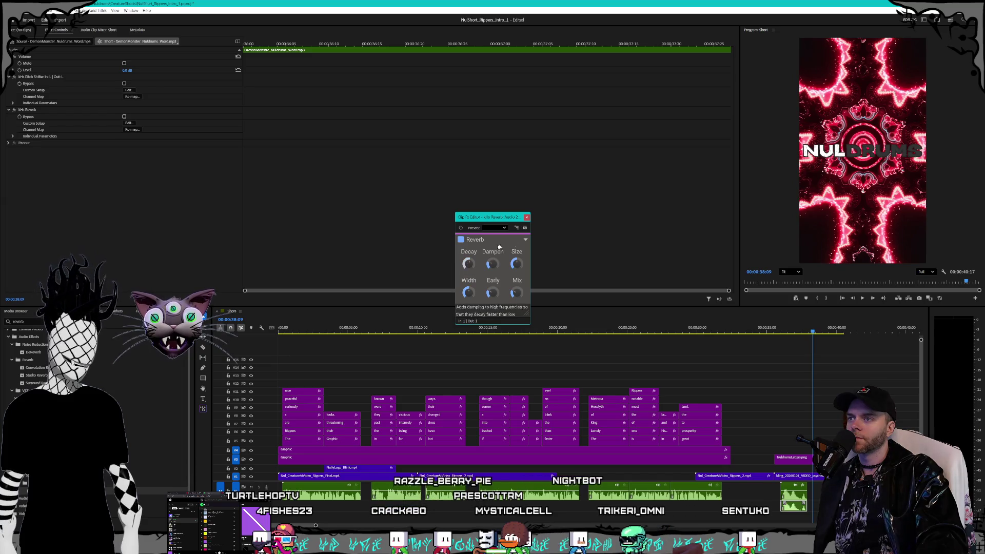
left_click(527, 218)
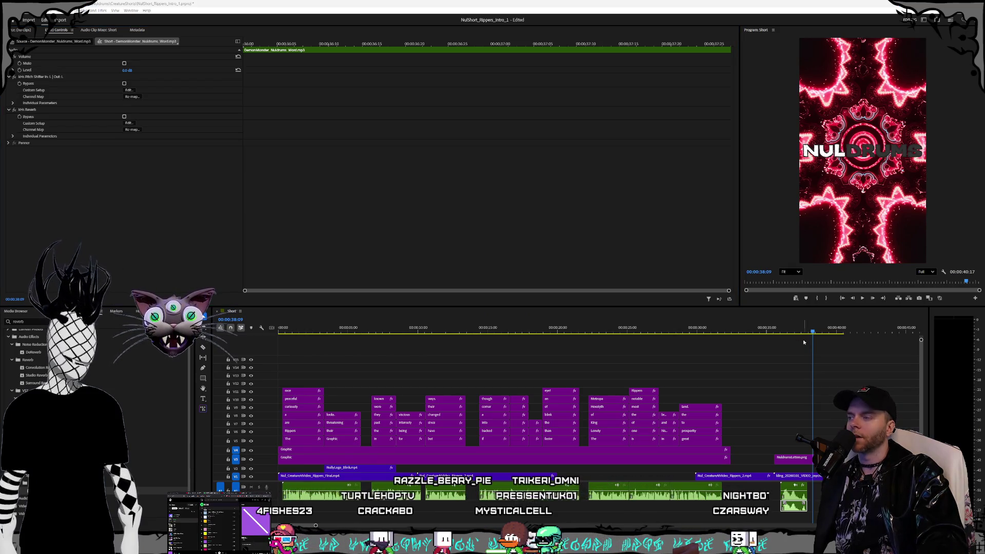
left_click(775, 328)
key("space")
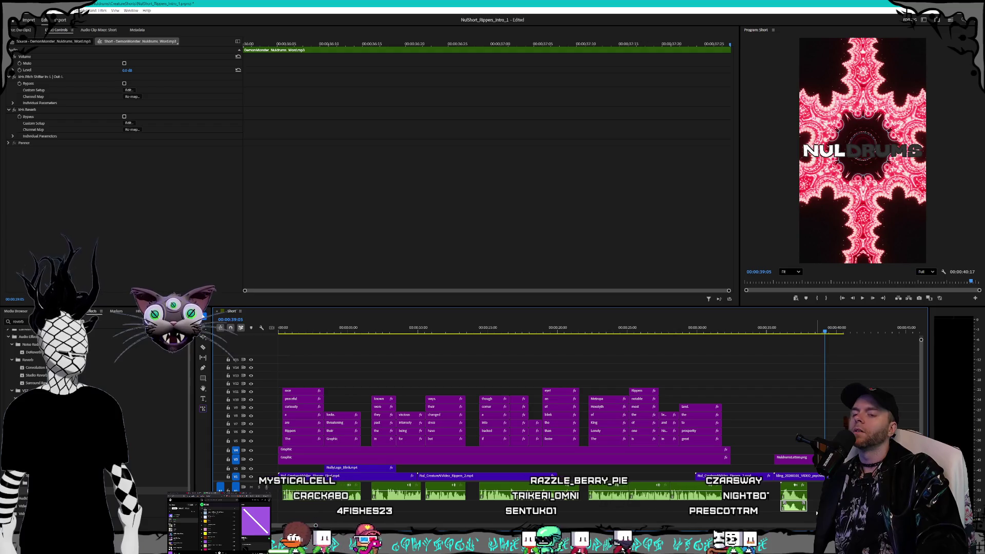
left_click(796, 331)
left_click(790, 333)
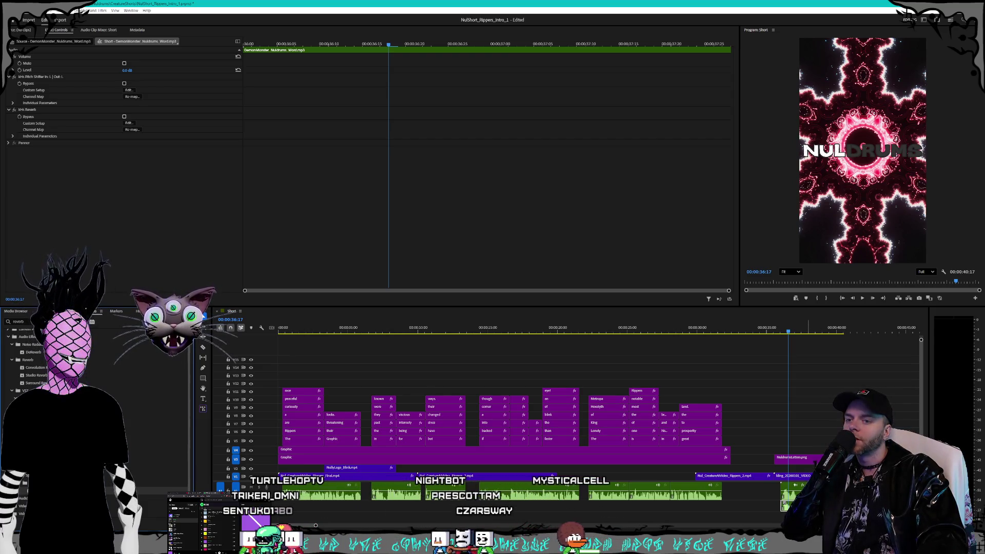
key("o")
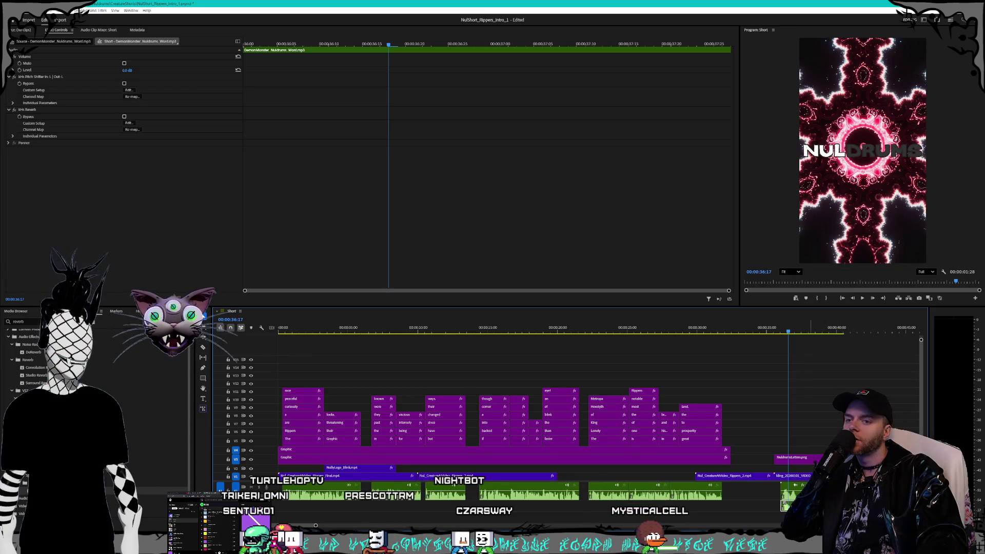
key("ctrl+shift+a")
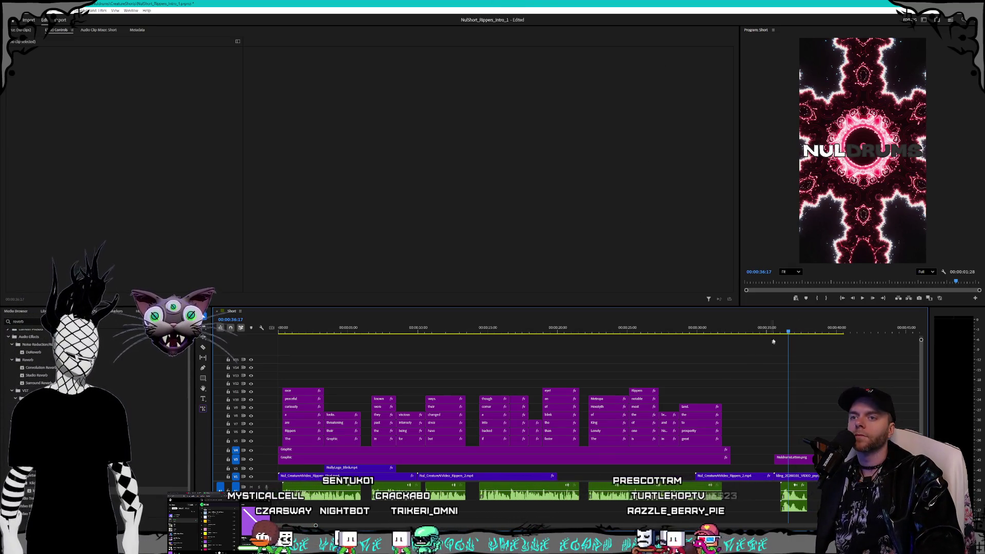
Replay the NULDRUMS section and the opening Rippers narration, then return to ElevenLabs in Chrome.
key("j")
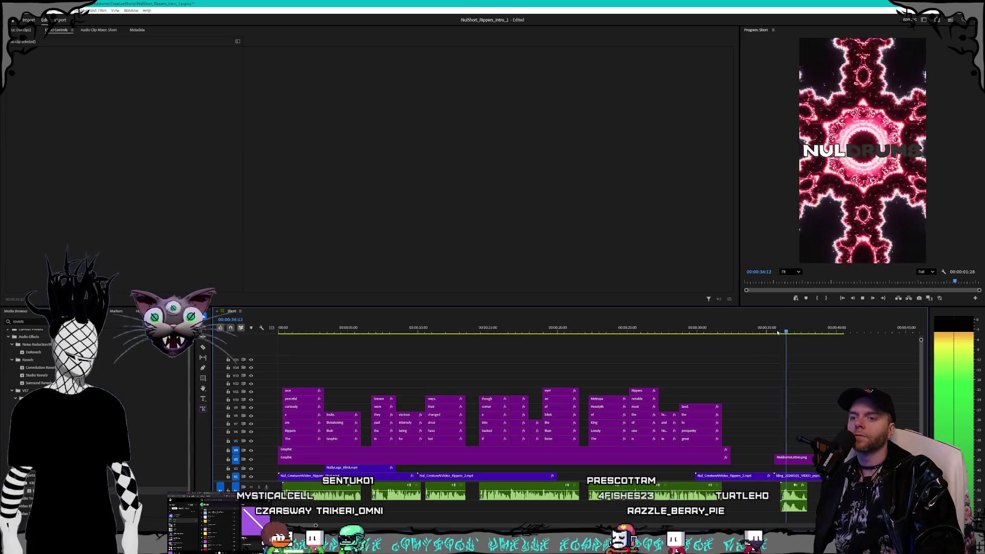
key("space")
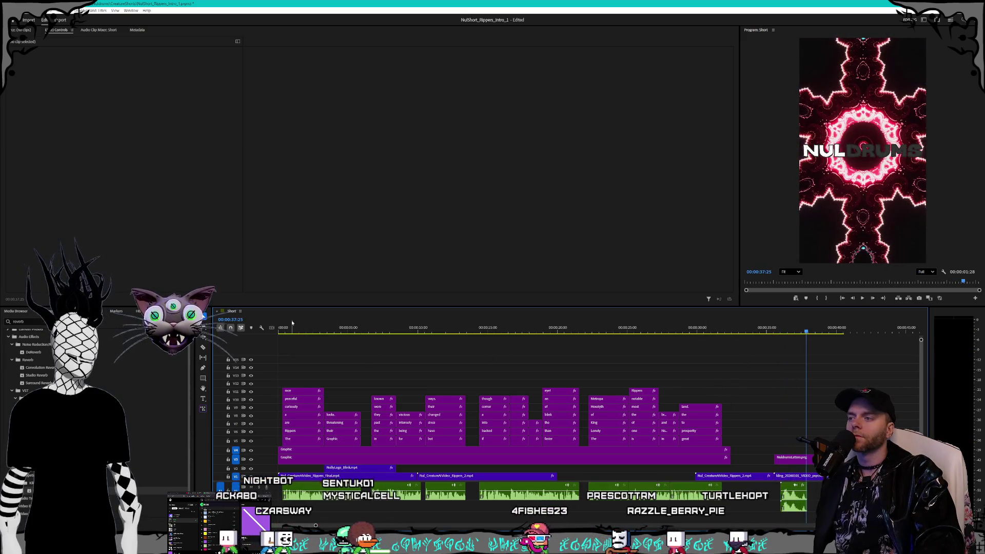
key("Home")
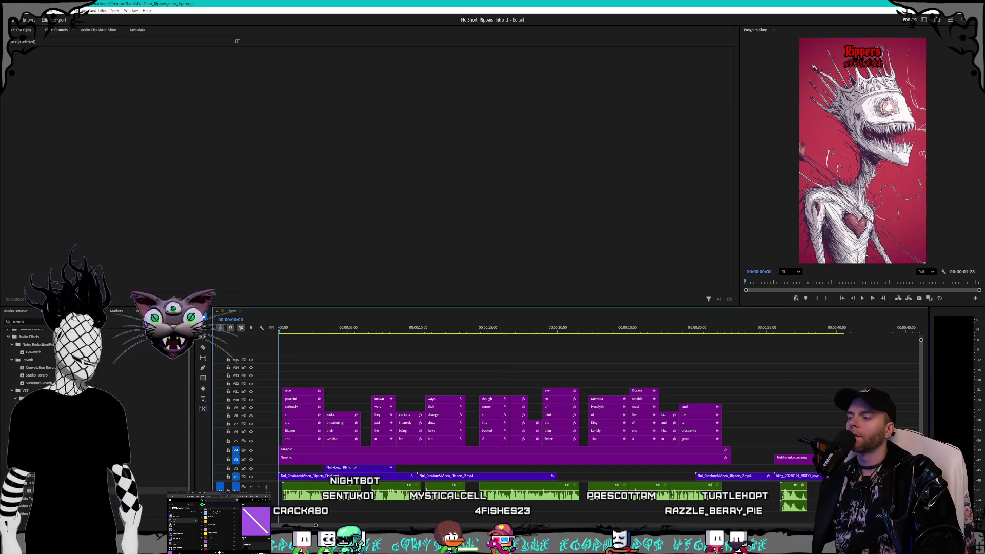
left_click(301, 500)
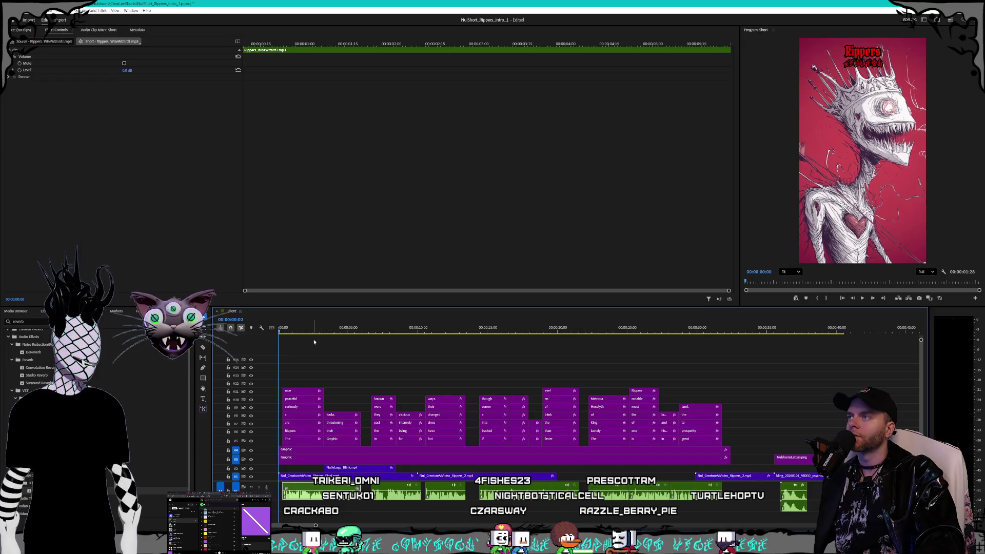
key("space")
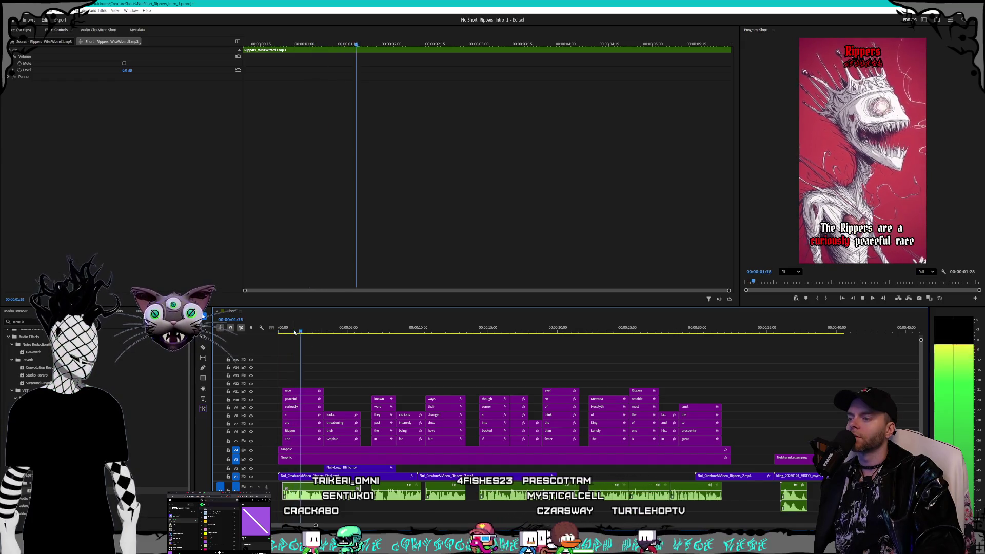
key("space")
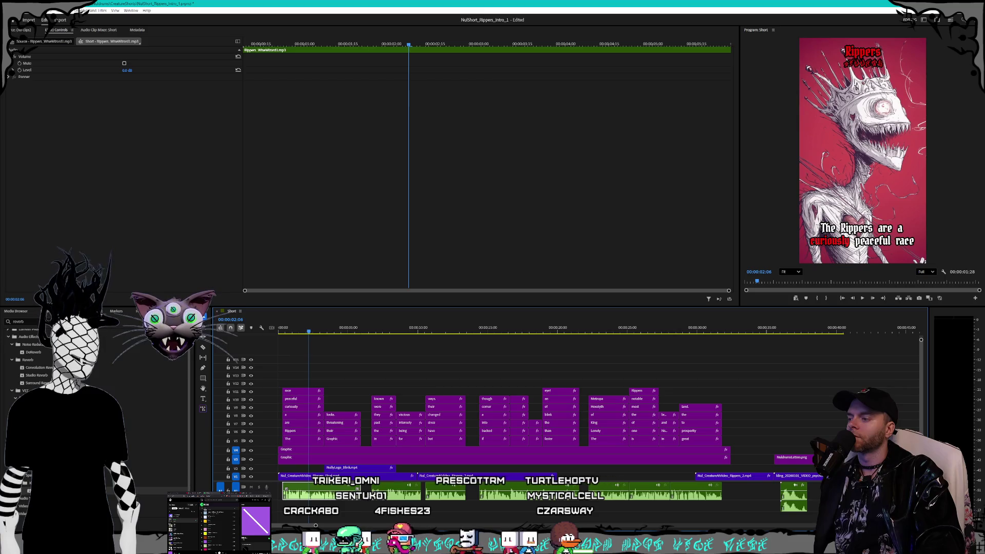
left_click(120, 522)
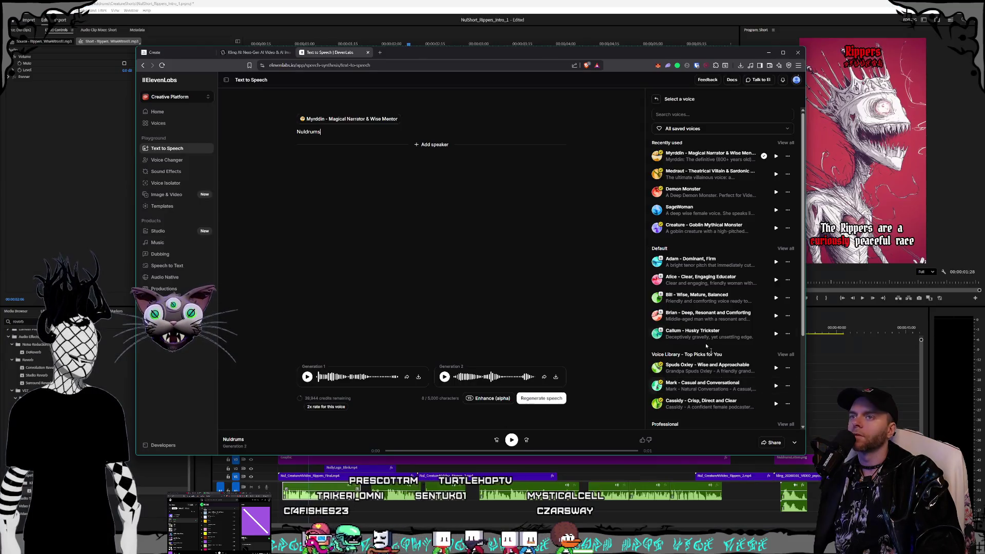
Generate 'Rippers' in the Myrddin voice and listen to Generation 1 and Generation 2.
left_click(728, 156)
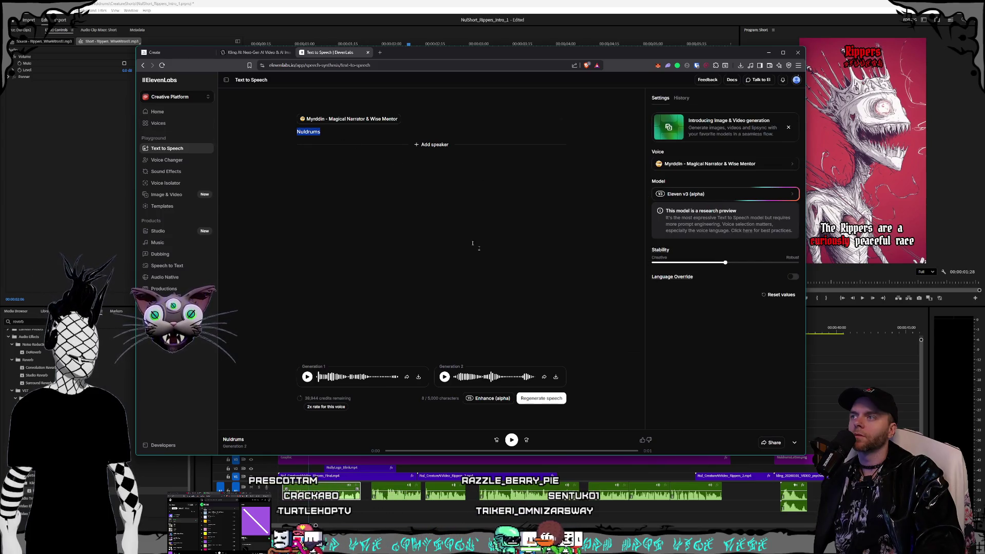
type("Rippers")
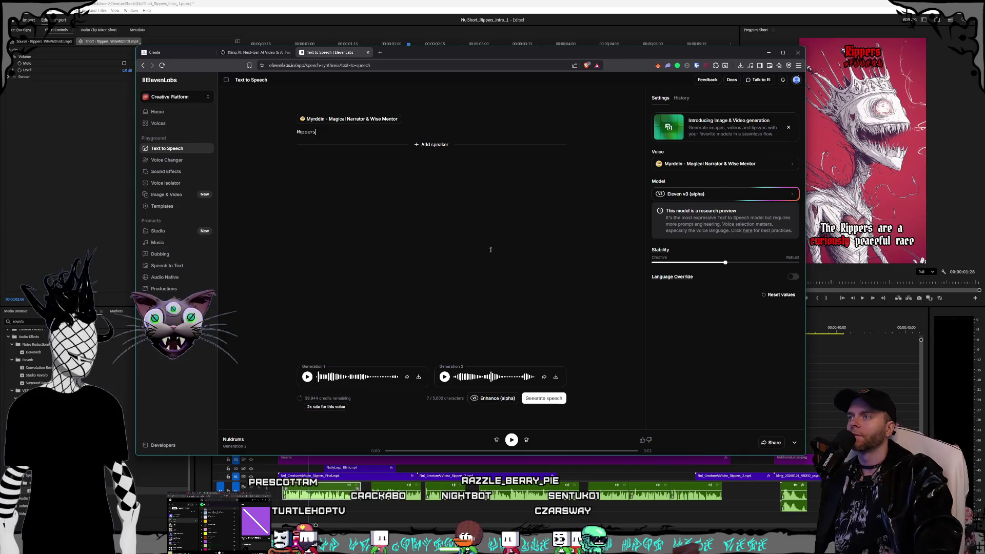
left_click(563, 401)
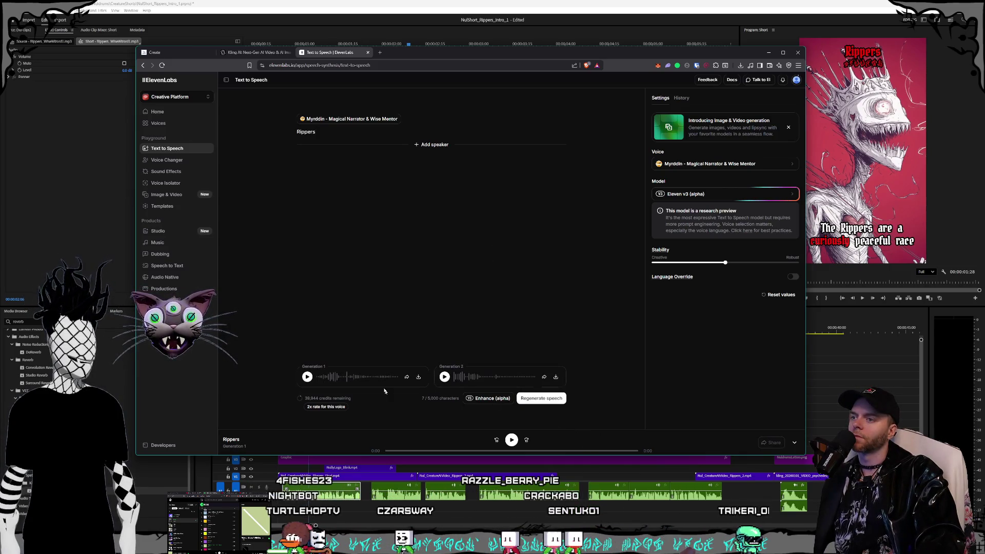
left_click(307, 377)
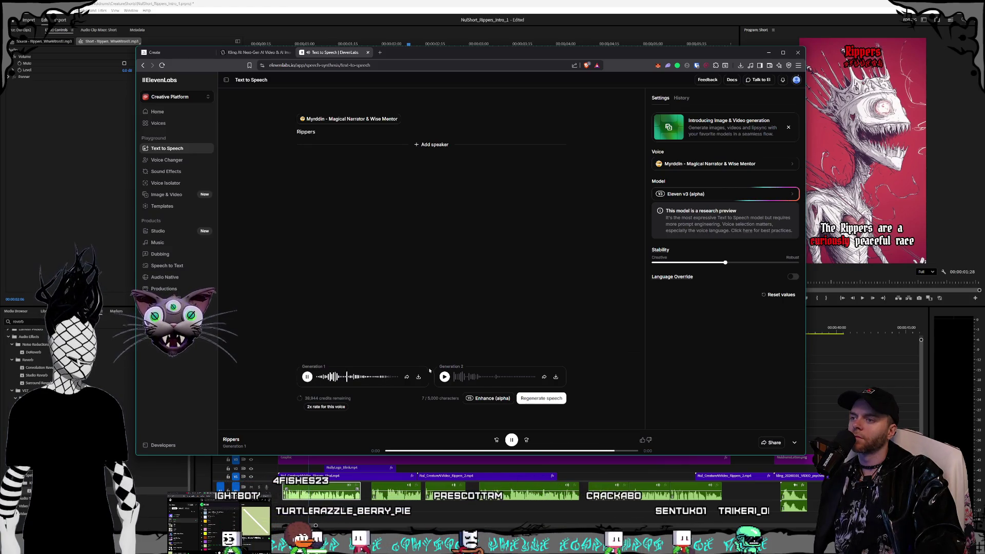
left_click(445, 377)
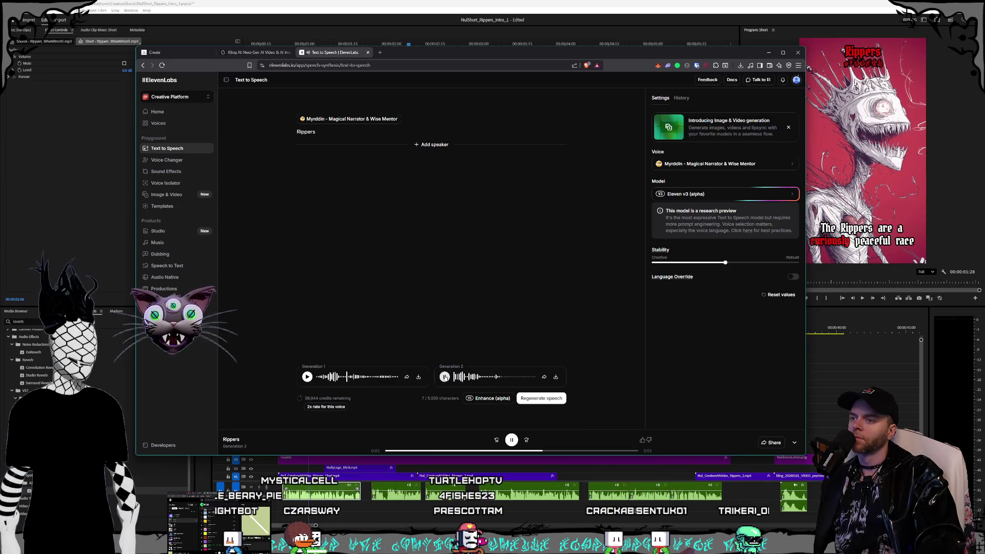
left_click(445, 377)
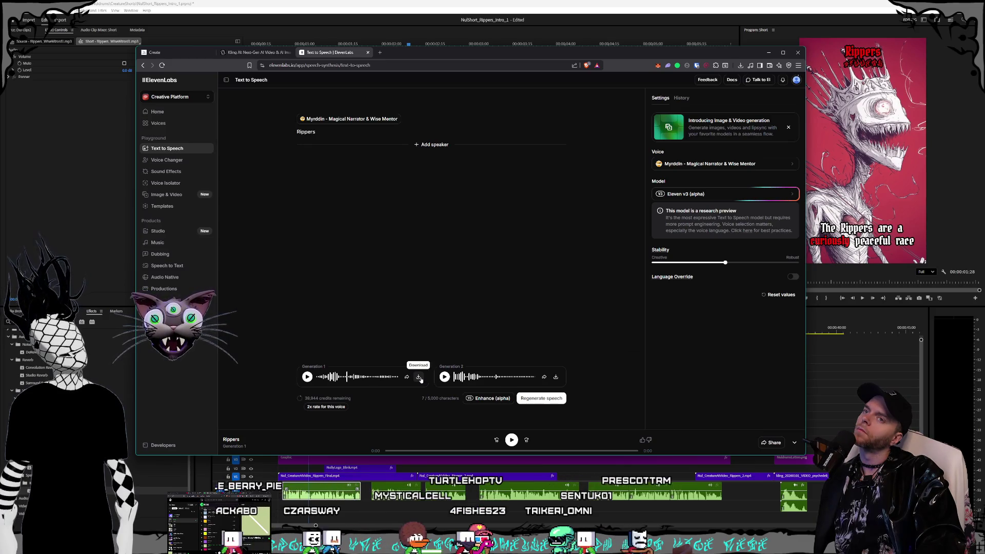
left_click(420, 377)
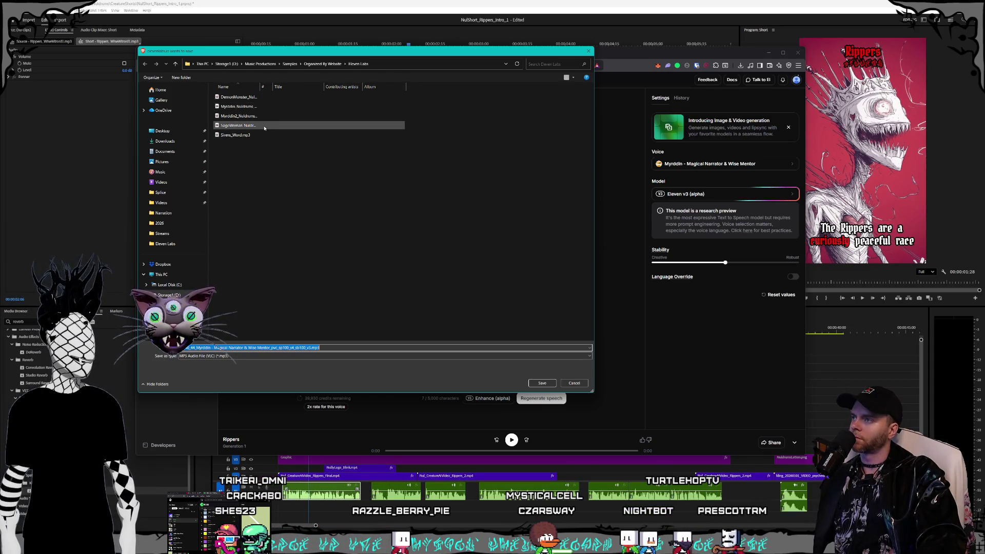
Save Generation 1 as a Rippers Word MP3 in the Eleven Labs folder, starting from the Sirens_Word.mp3 name.
left_click(241, 135)
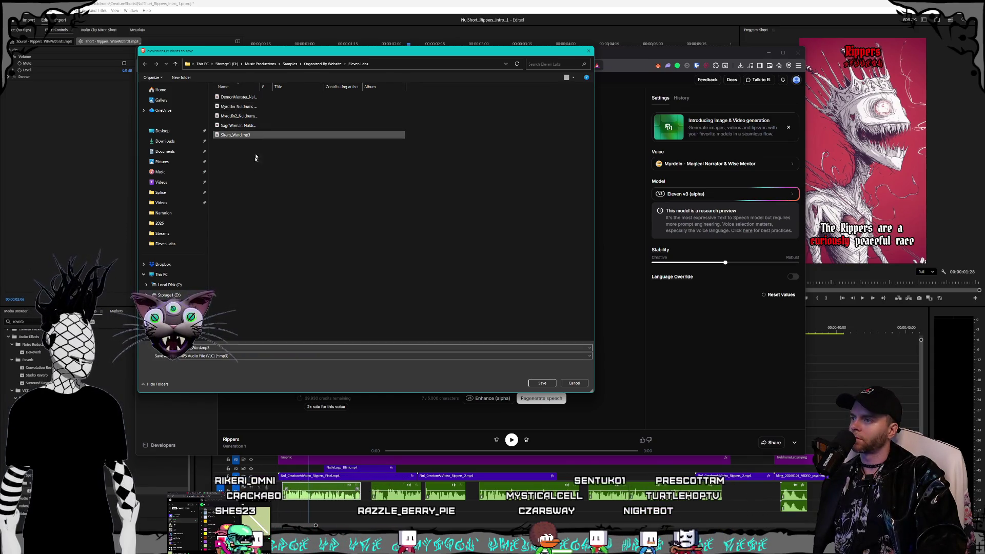
left_click(195, 347)
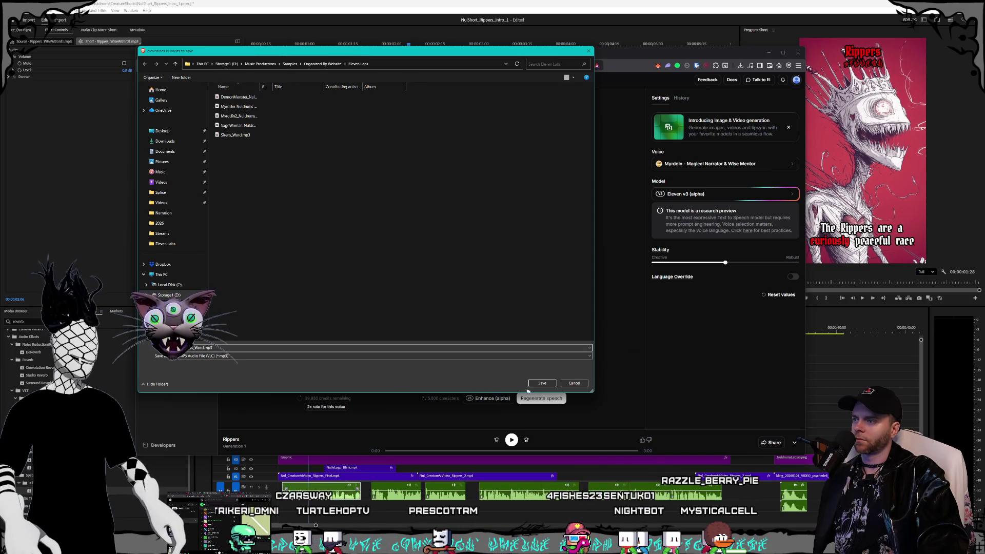
left_click(542, 384)
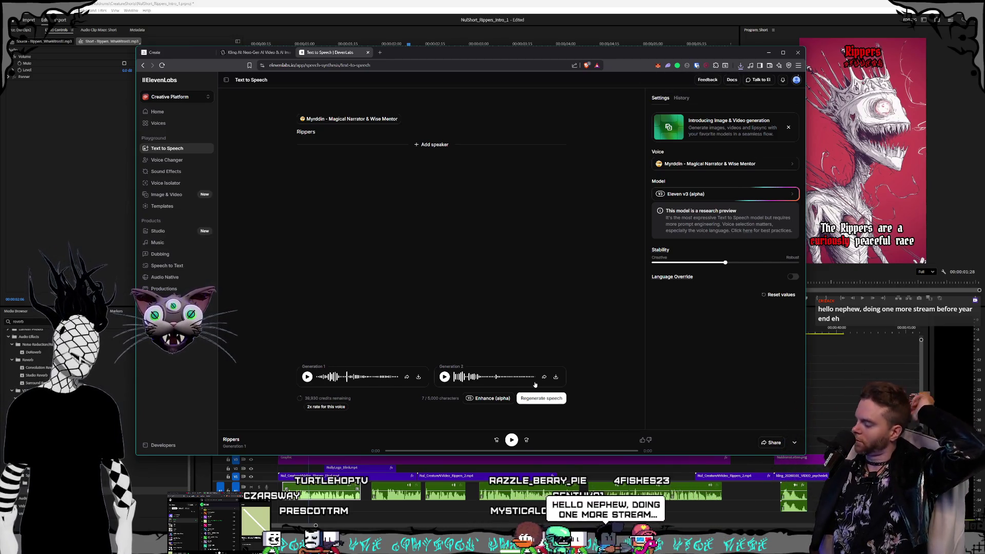
left_click(361, 309)
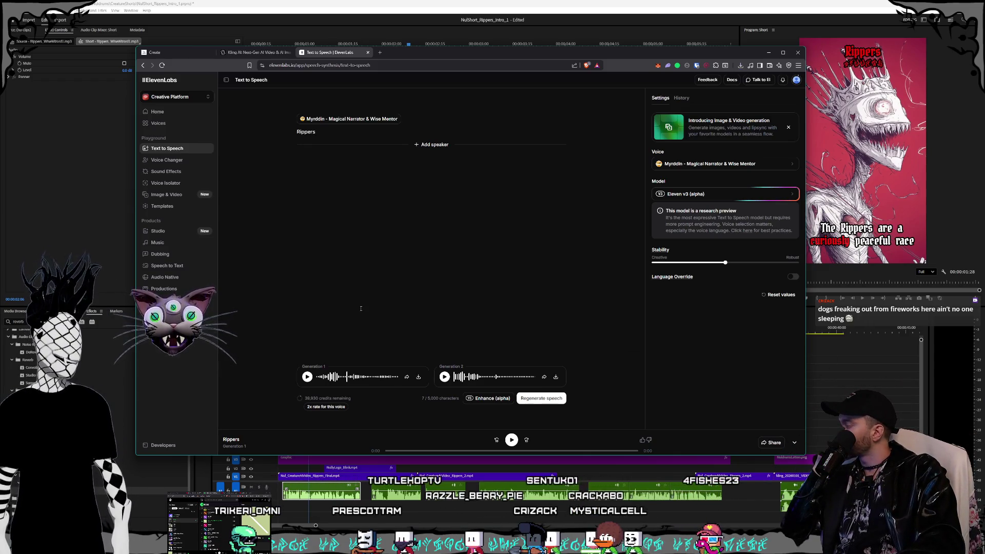
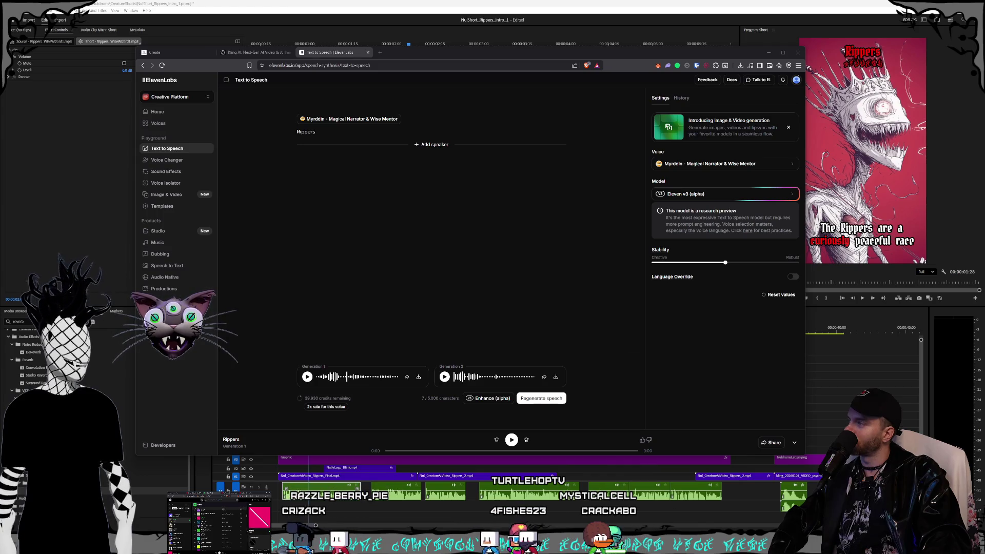
Leave the two Myrddin-voice 'Rippers' generations in ElevenLabs and return to Premiere Pro.
key("shift+7")
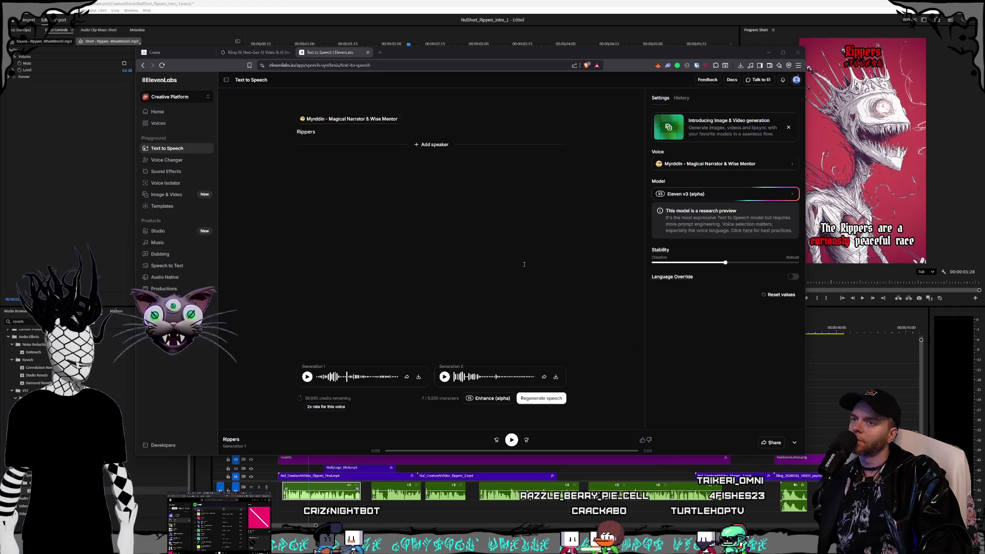
left_click(365, 235)
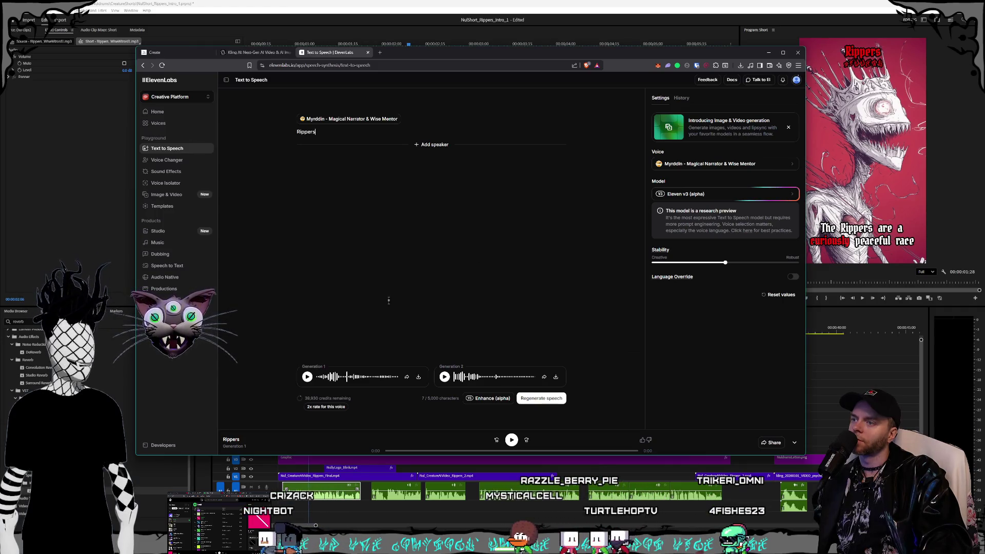
key("alt+Tab")
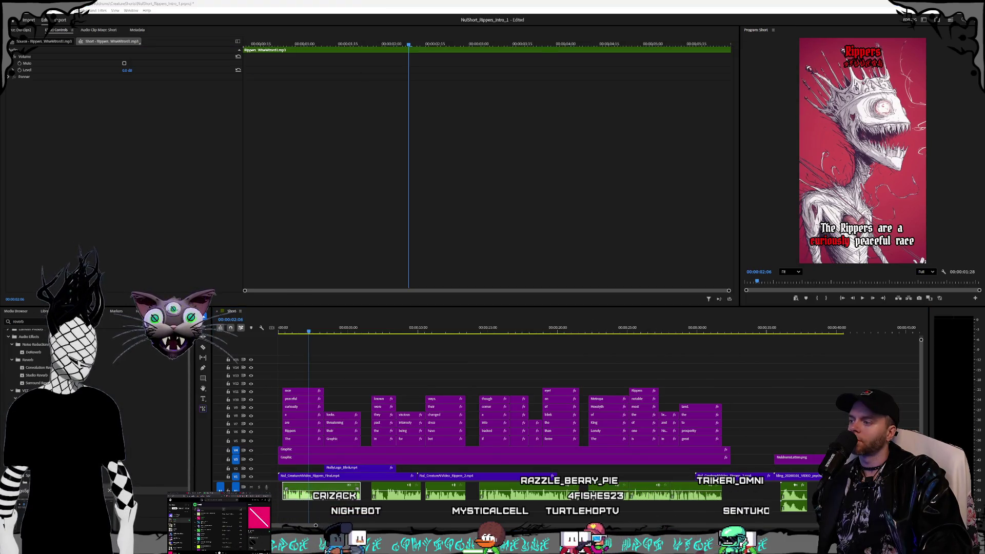
Drag Rippers_Word.mp3 from the Eleven Labs downloads folder onto the sequence's audio track.
key("alt+Tab")
left_click(396, 285)
mouse_move(396, 284)
left_mouse_down()
mouse_move(447, 419)
mouse_move(330, 508)
left_mouse_up()
left_click(552, 177)
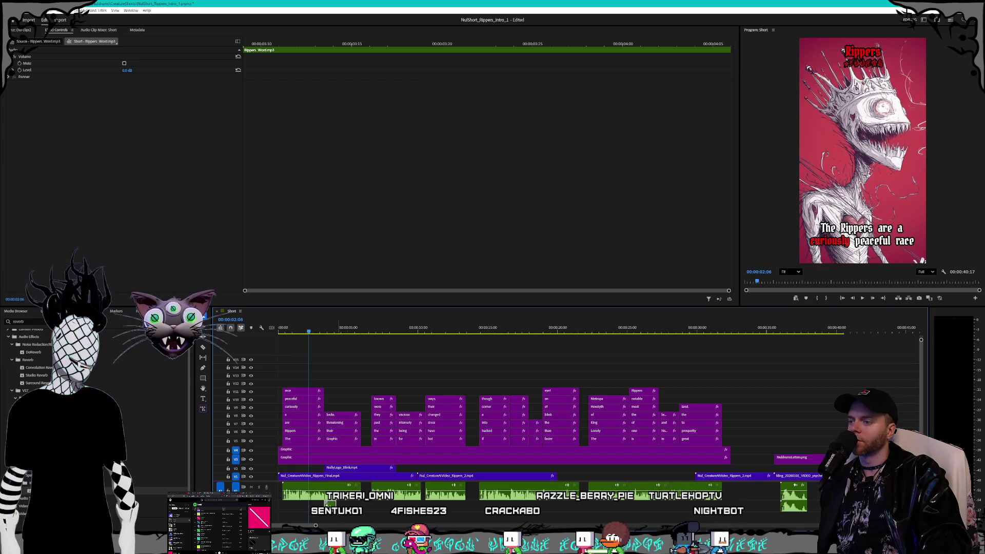
scroll(341, 410, "up", 3)
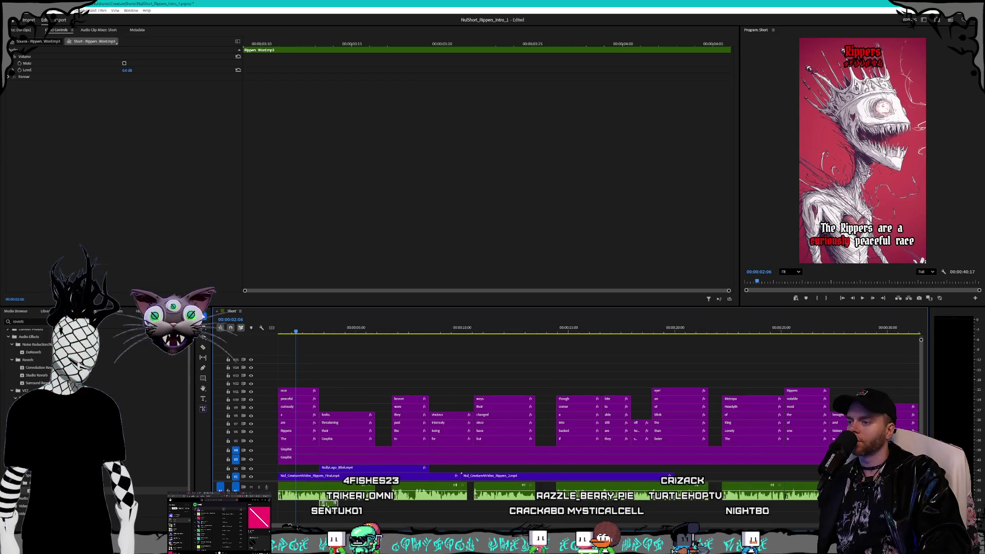
scroll(564, 410, "up", 1)
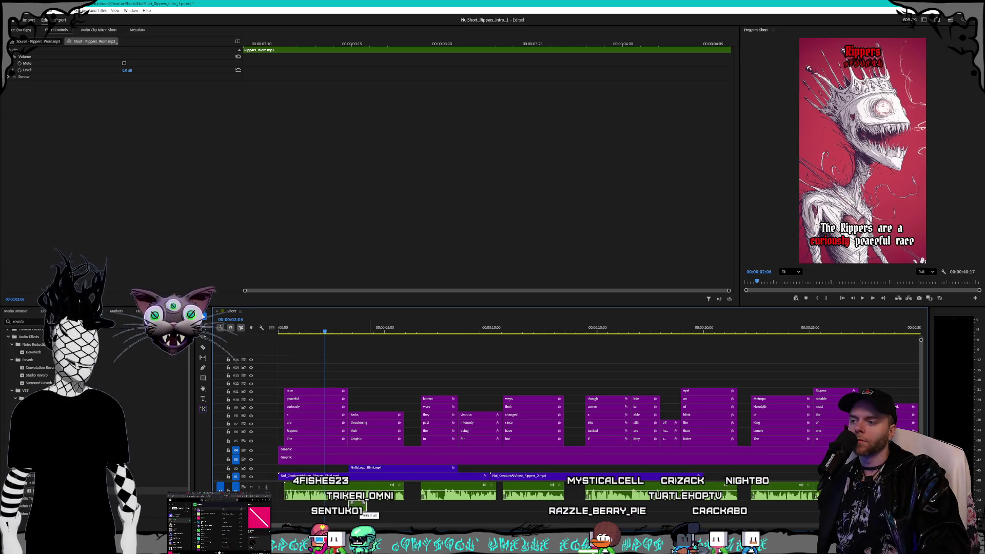
Try marking a range around the Rippers_Word.mp3 clip, then undo it, leaving the clip unchanged.
key("ctrl+shift+a")
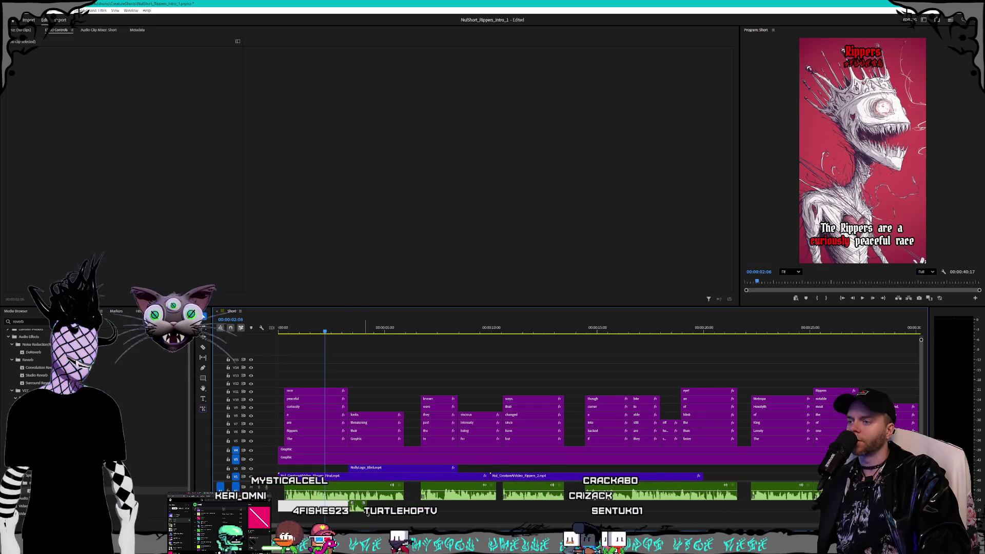
key("o")
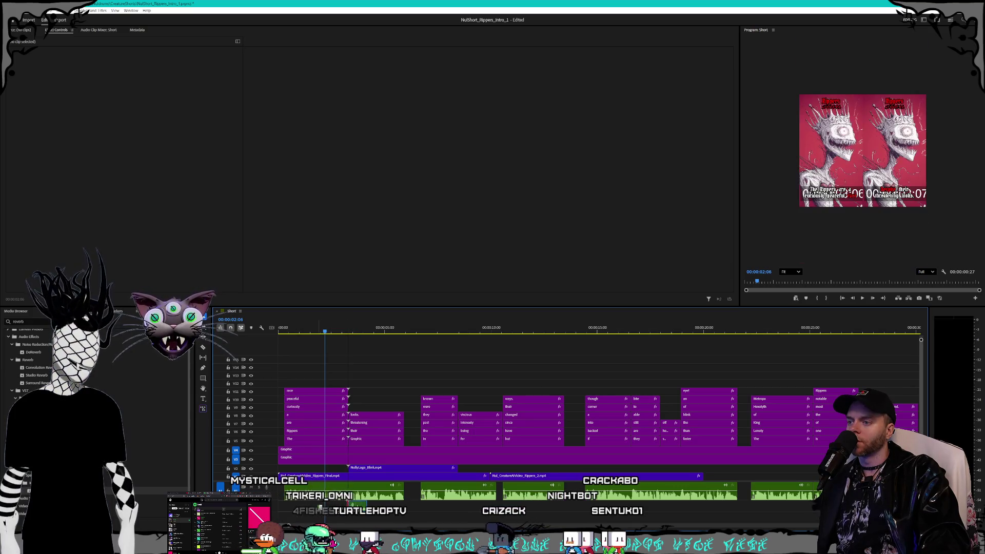
key("ctrl+z")
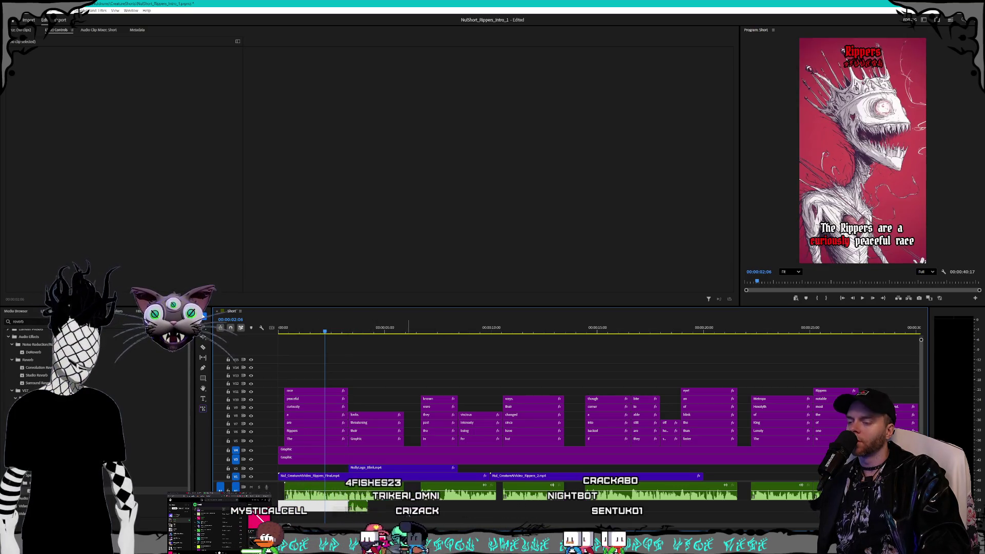
right_click(360, 507)
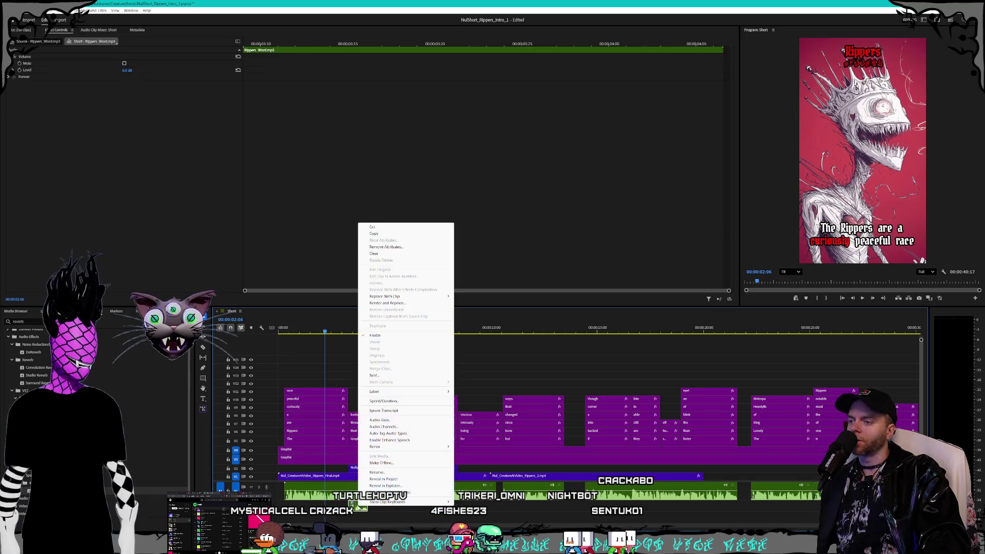
left_click(357, 508)
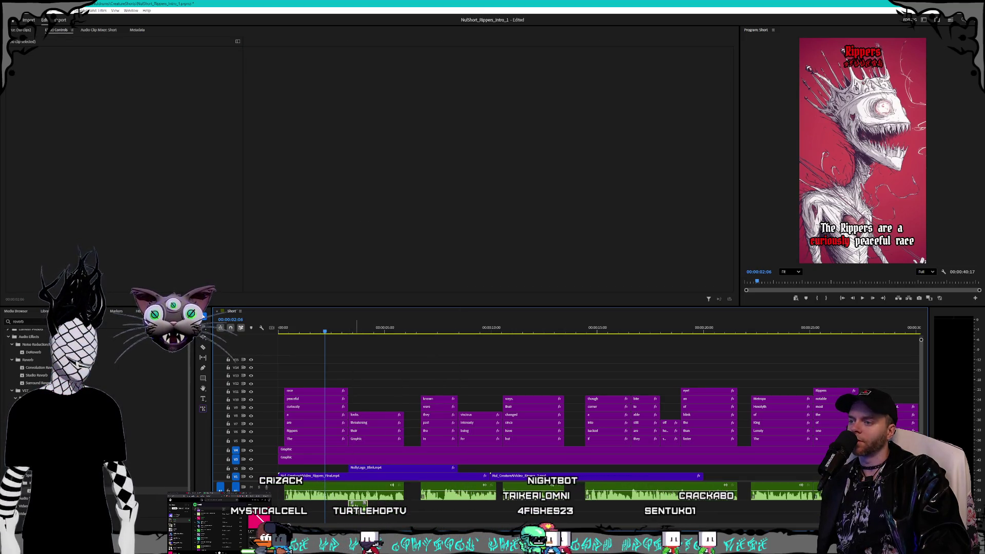
left_click(364, 511)
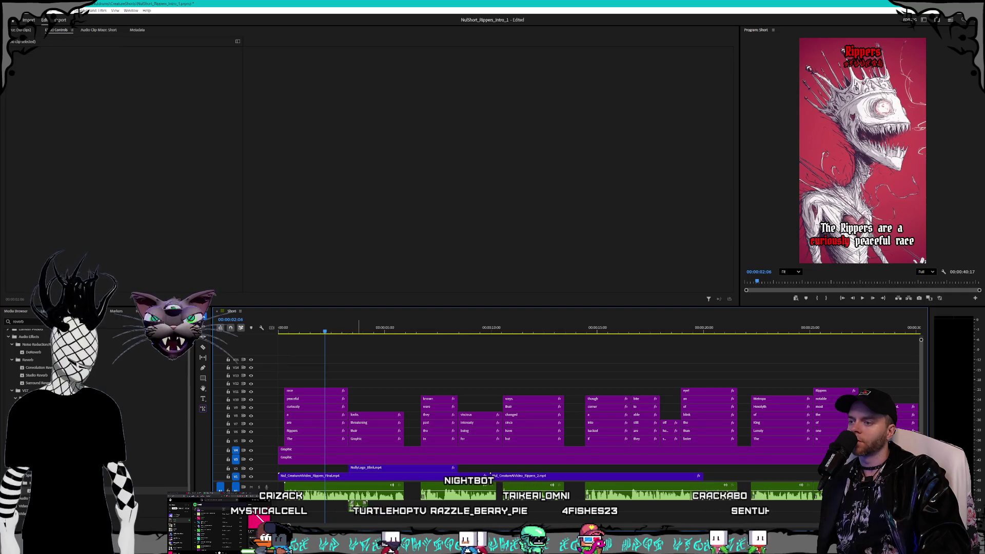
Check the Rippers_Word.mp3 and Rippers_WiseWizard1.mp3 clips and their options without changing anything.
left_click(363, 509)
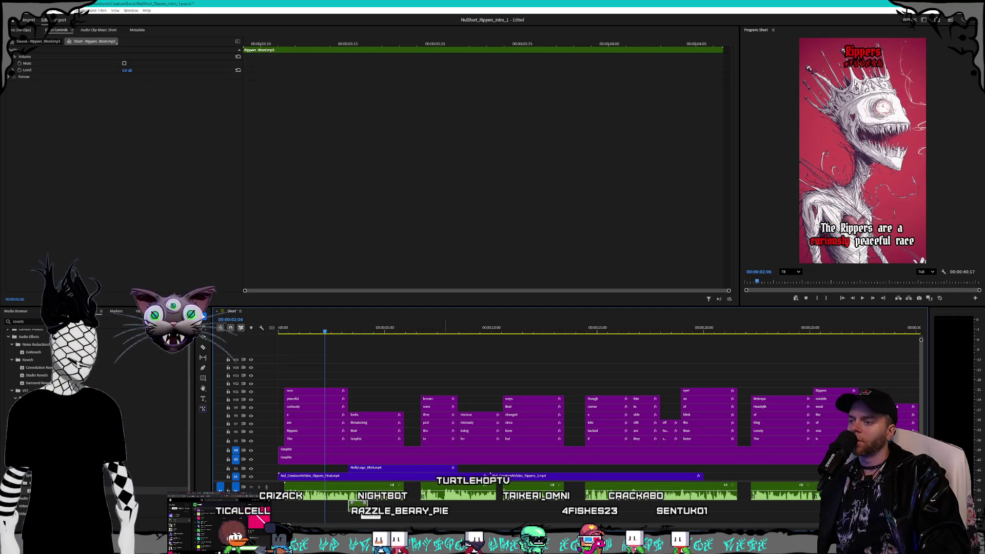
left_click(382, 511)
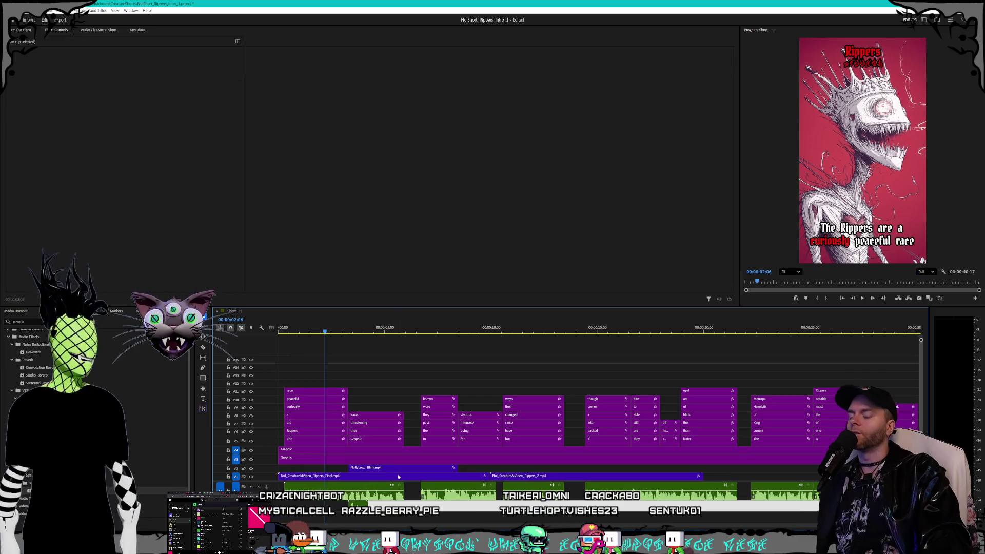
left_click(375, 494)
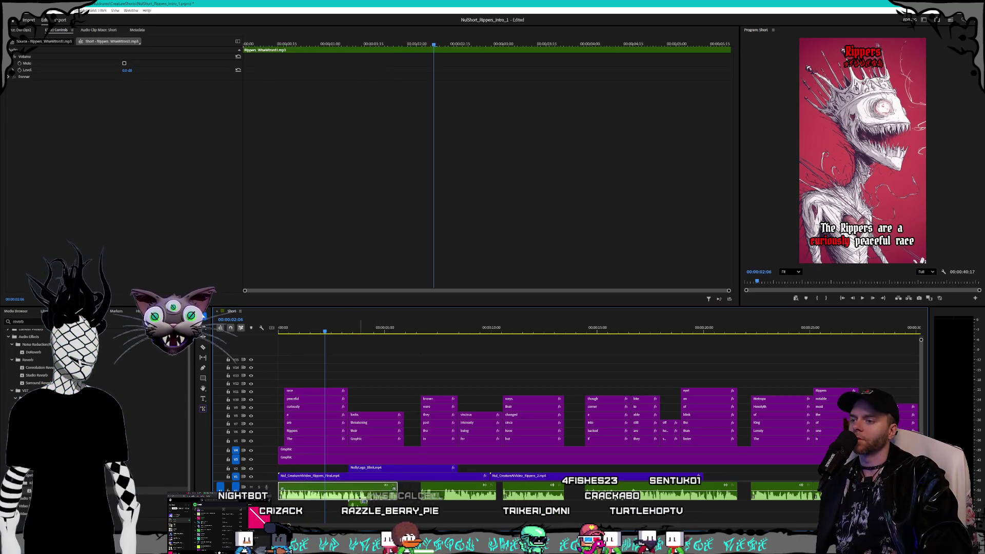
left_click(352, 504)
left_click(357, 497)
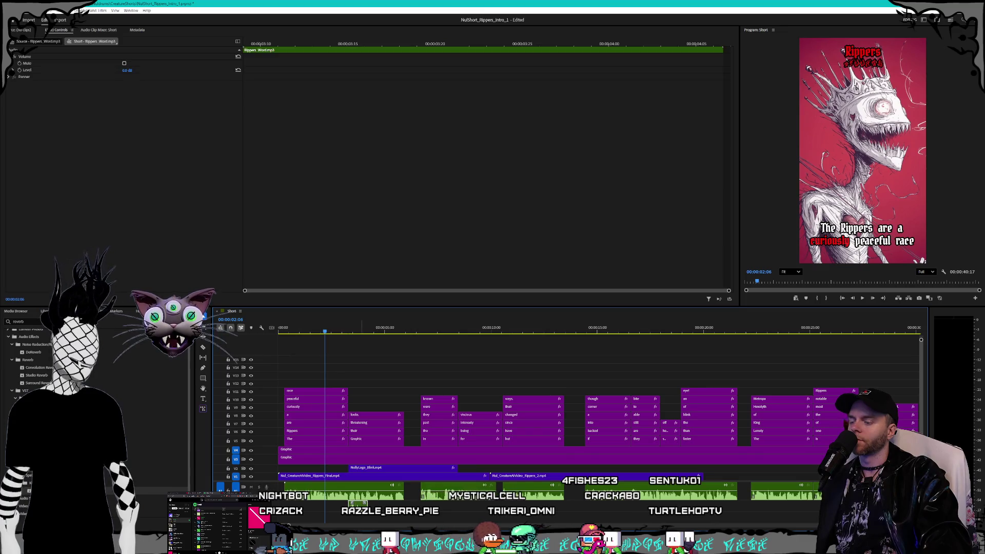
right_click(360, 495)
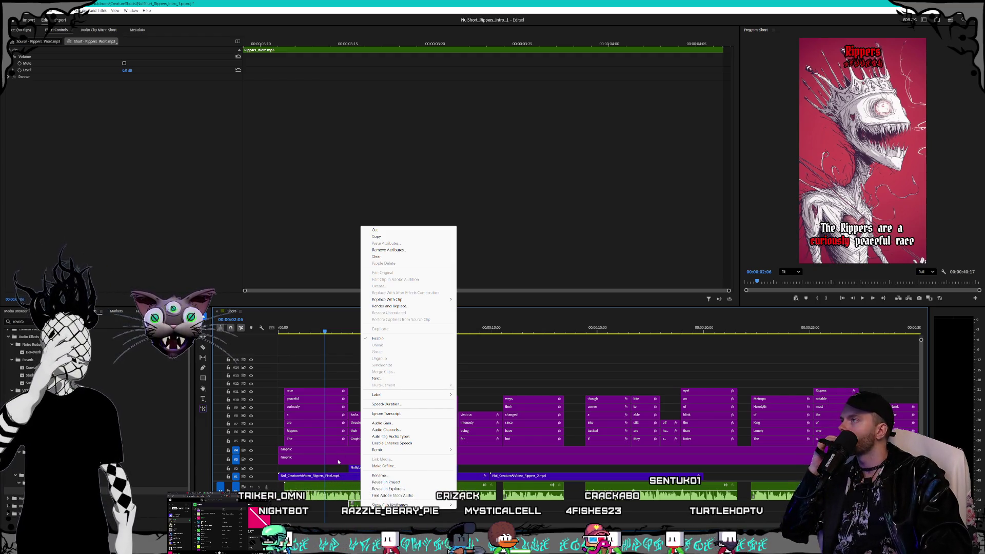
left_click(287, 526)
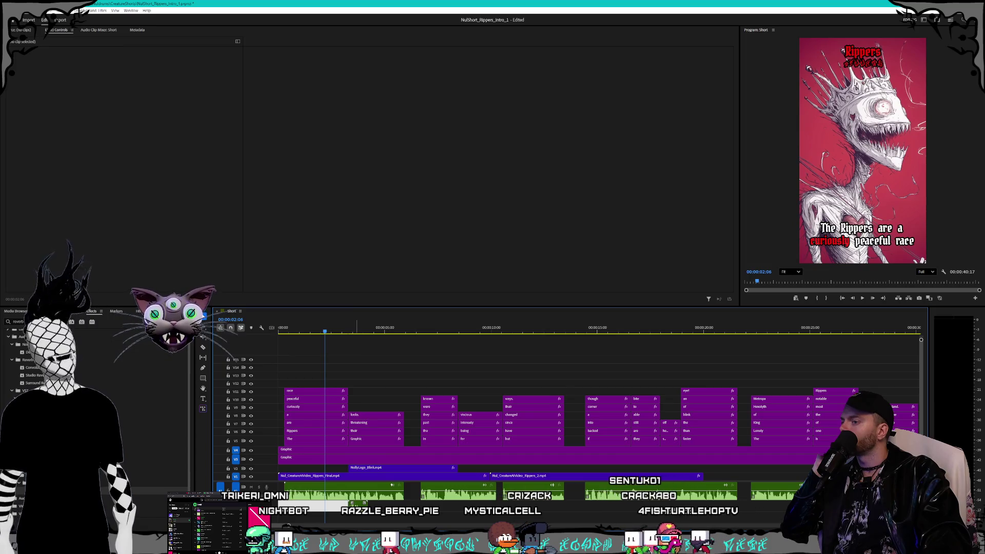
Add a volume Level keyframe to the Rippers_Word.mp3 clip.
left_click(360, 501)
scroll(359, 506, "up", 5)
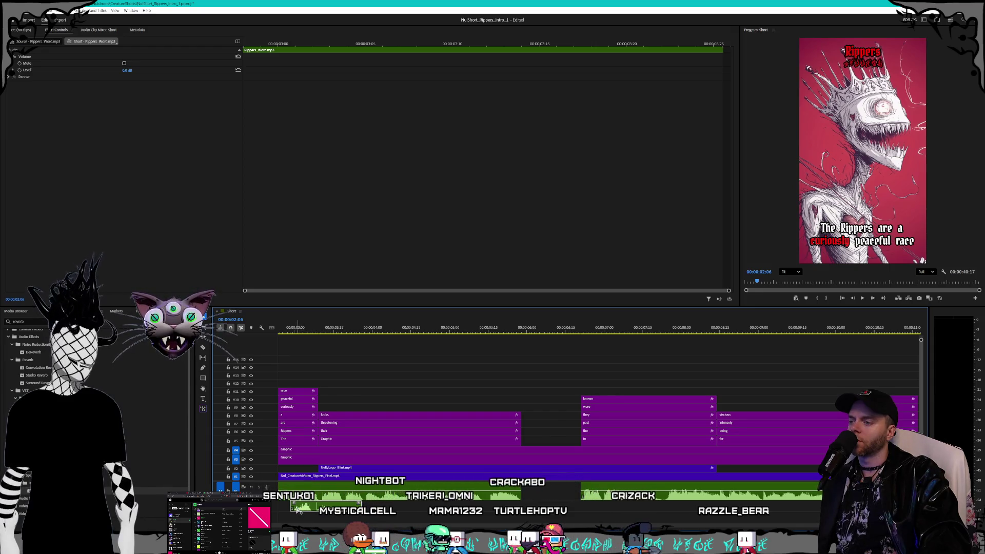
key("ctrl+alt+k")
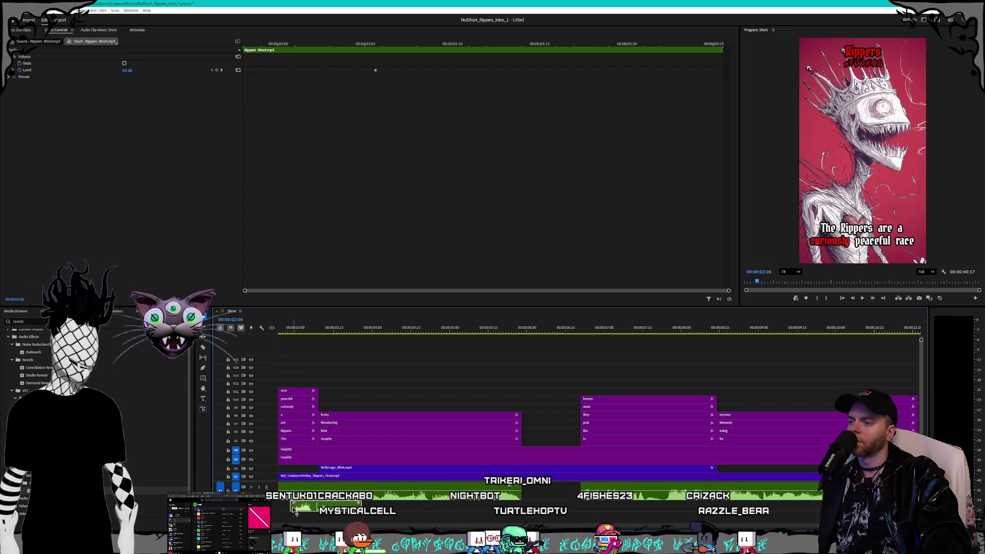
left_click(293, 520)
left_click(304, 511)
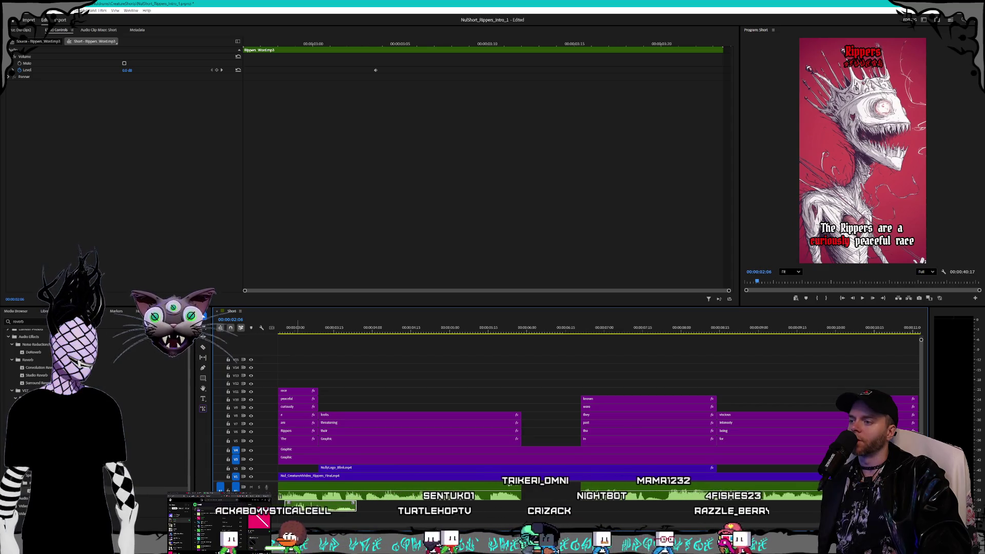
Nudge the Rippers_Word.mp3 clip slightly in time and clear the selection.
scroll(303, 511, "up", 5)
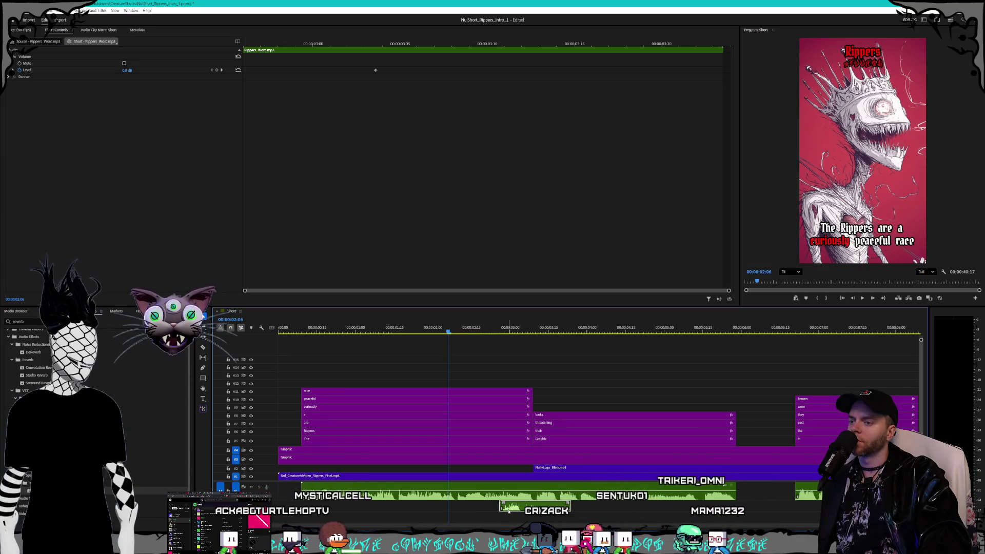
left_click_drag(508, 511, 510, 512)
left_click(414, 512)
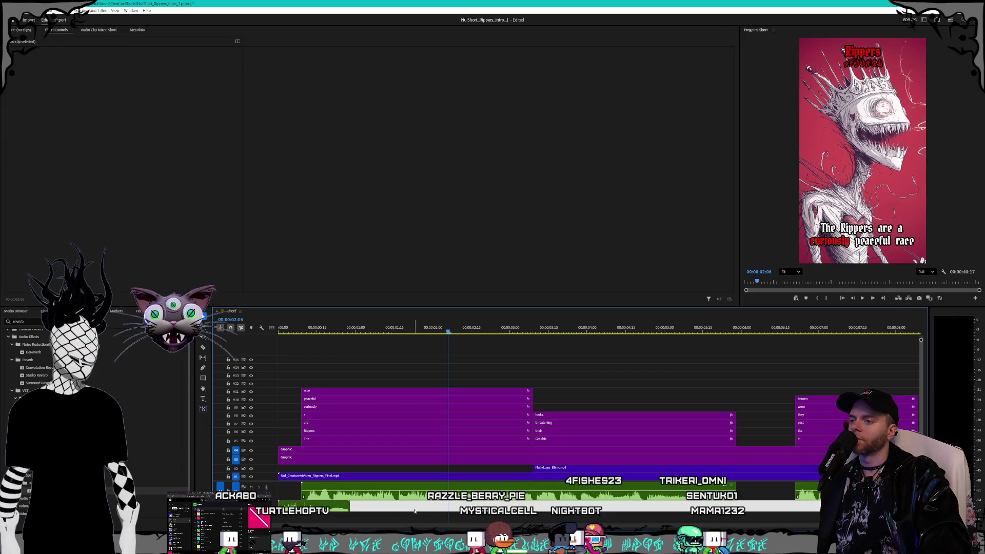
scroll(529, 518, "down", 5)
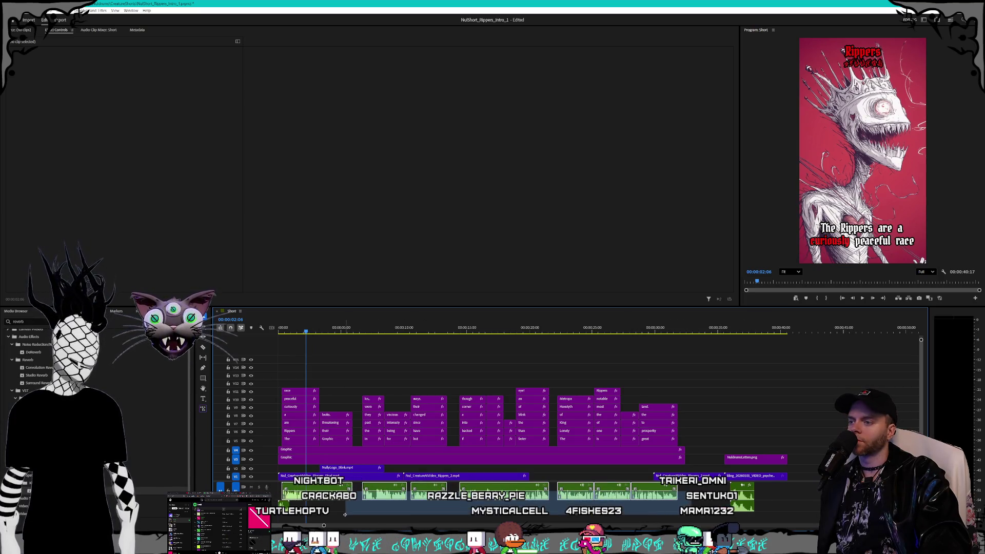
Shift the caption clips and audio slightly later and extend the Graphic background clip's end.
mouse_move(301, 365)
left_mouse_down()
mouse_move(353, 396)
mouse_move(594, 446)
mouse_move(671, 447)
mouse_move(680, 436)
left_mouse_up()
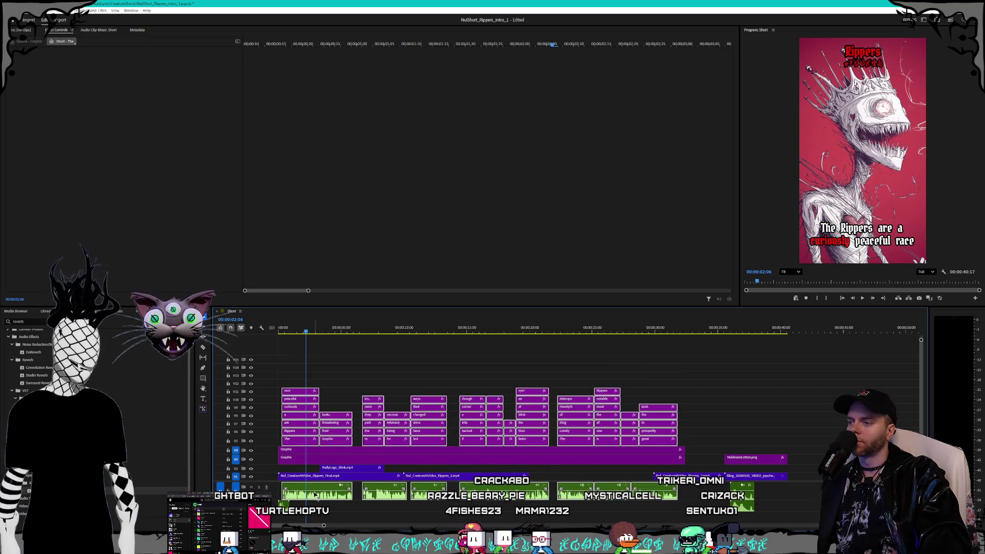
left_click_drag(317, 497, 338, 497)
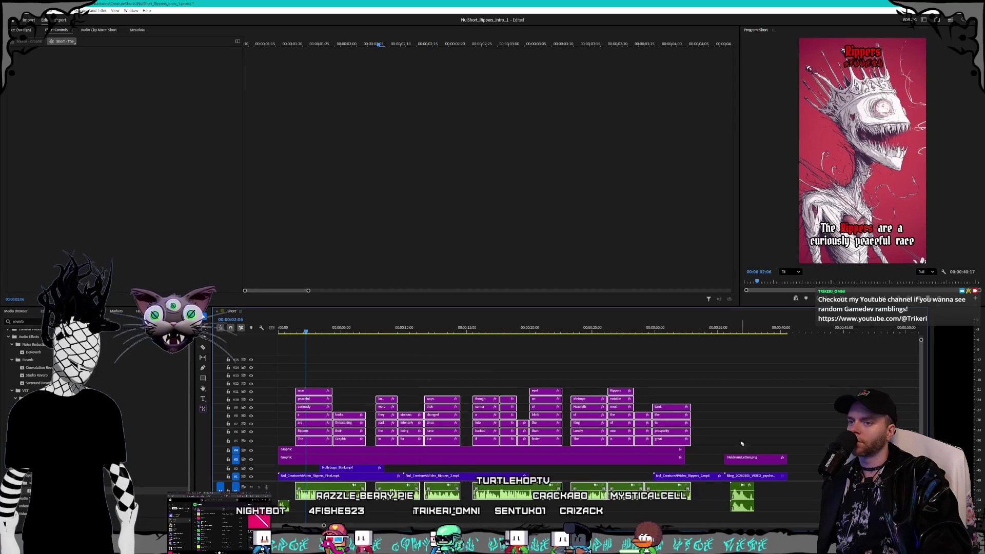
left_click(664, 453)
left_click_drag(682, 450, 722, 450)
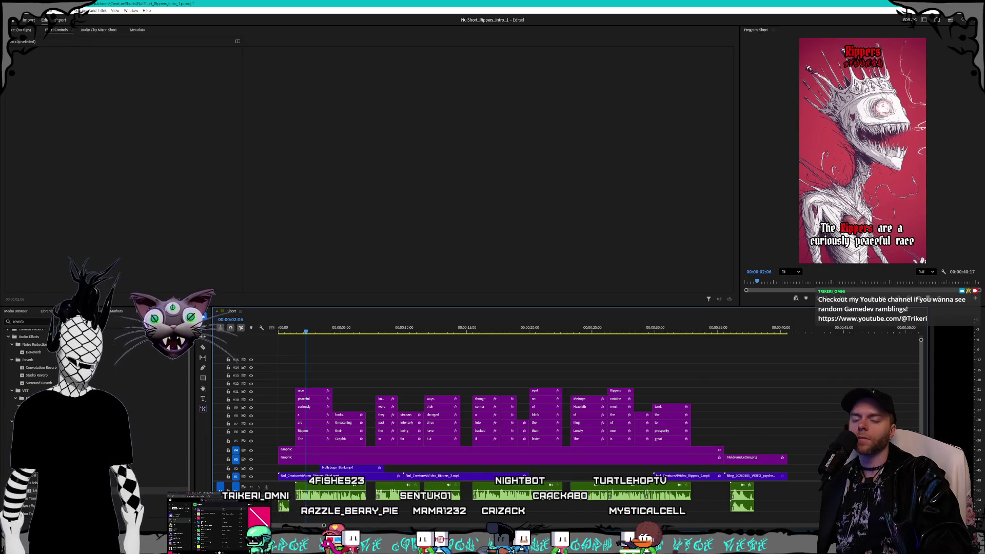
left_click_drag(697, 512, 529, 503)
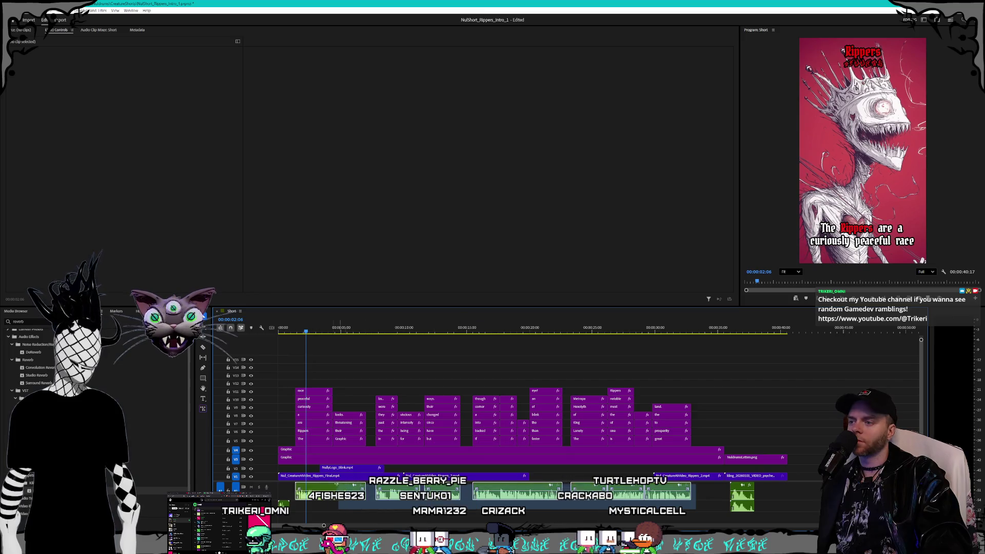
Nudge the V5–V11 caption clips slightly earlier, then return to the start and select Rippers_Word.
mouse_move(320, 365)
left_mouse_down()
mouse_move(518, 446)
mouse_move(704, 446)
mouse_move(688, 446)
left_mouse_up()
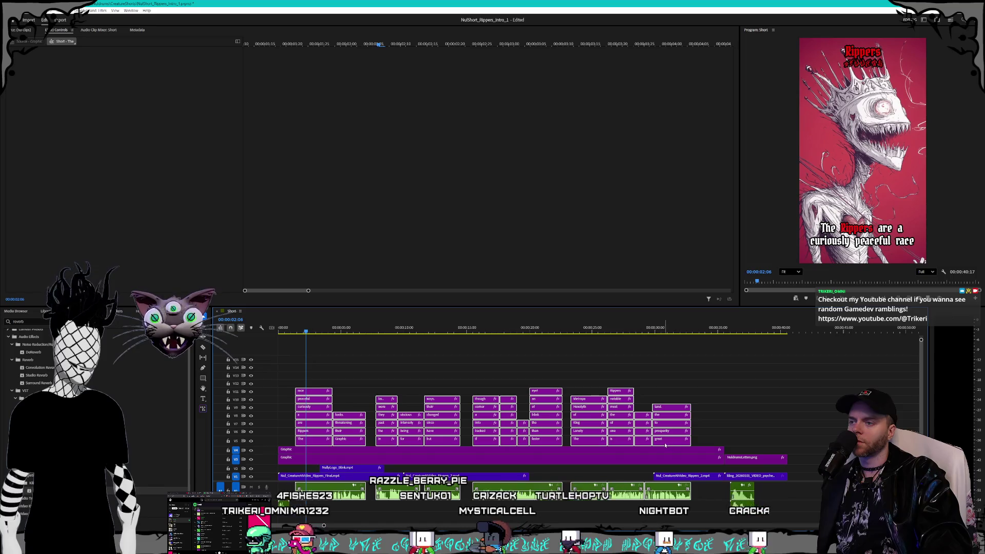
left_click_drag(439, 442, 451, 442)
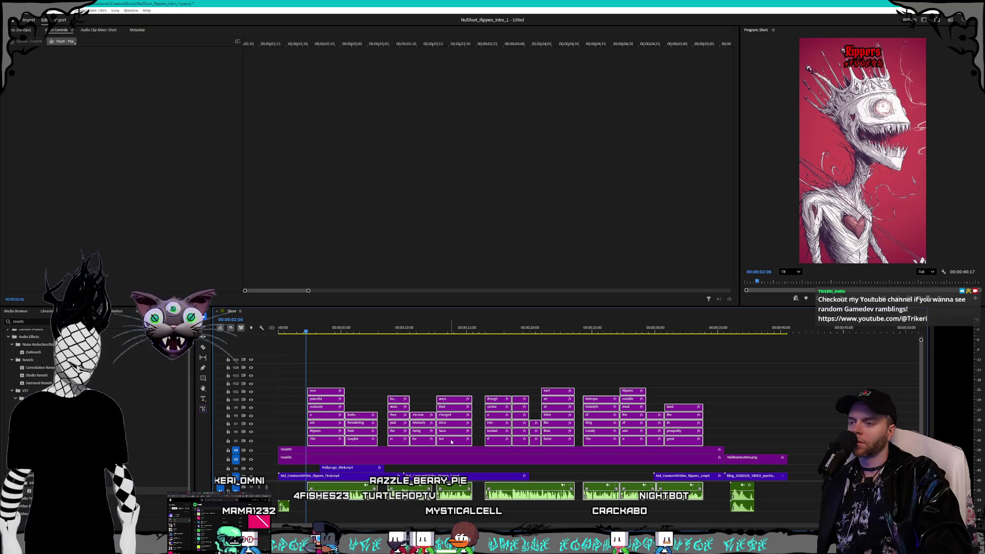
left_click_drag(330, 442, 325, 443)
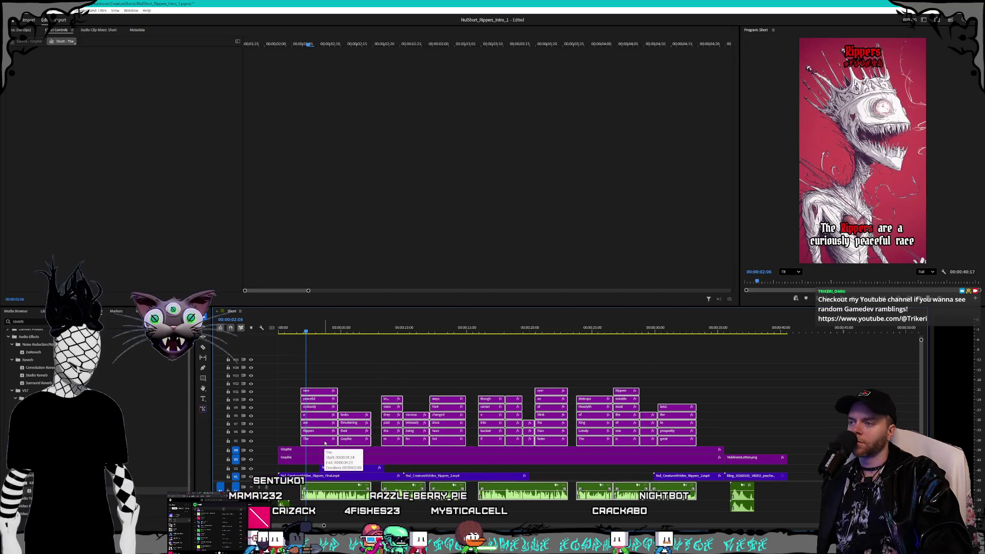
left_click(442, 367)
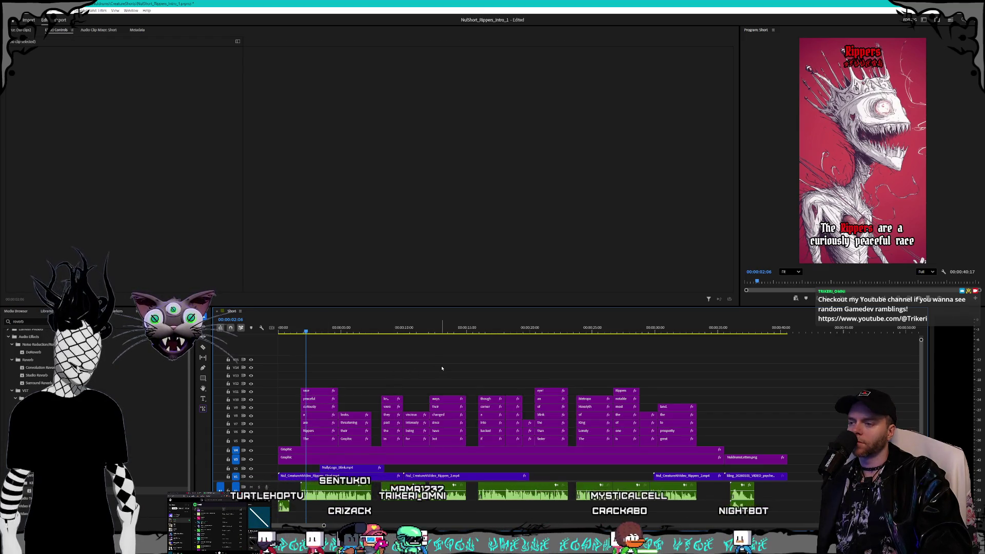
key("Home")
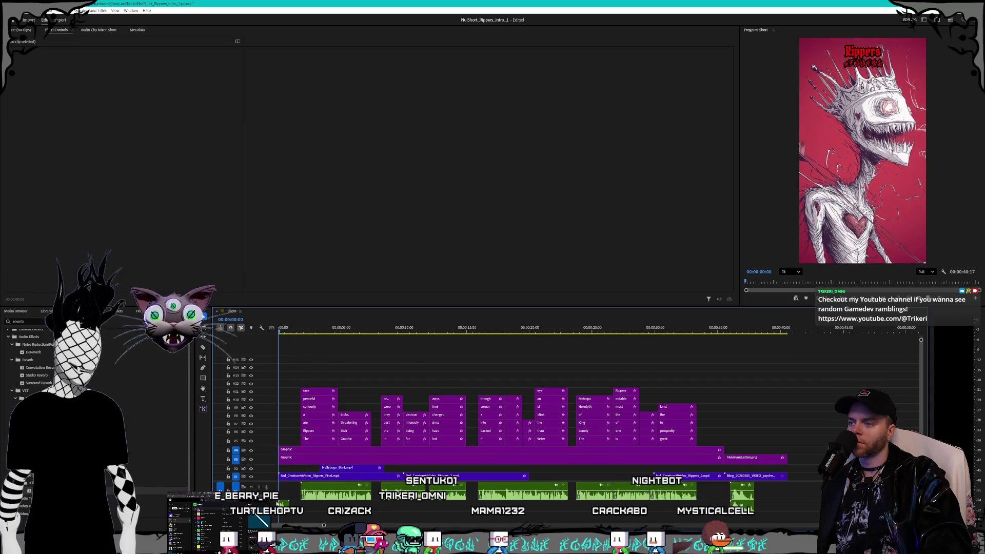
left_click(284, 507)
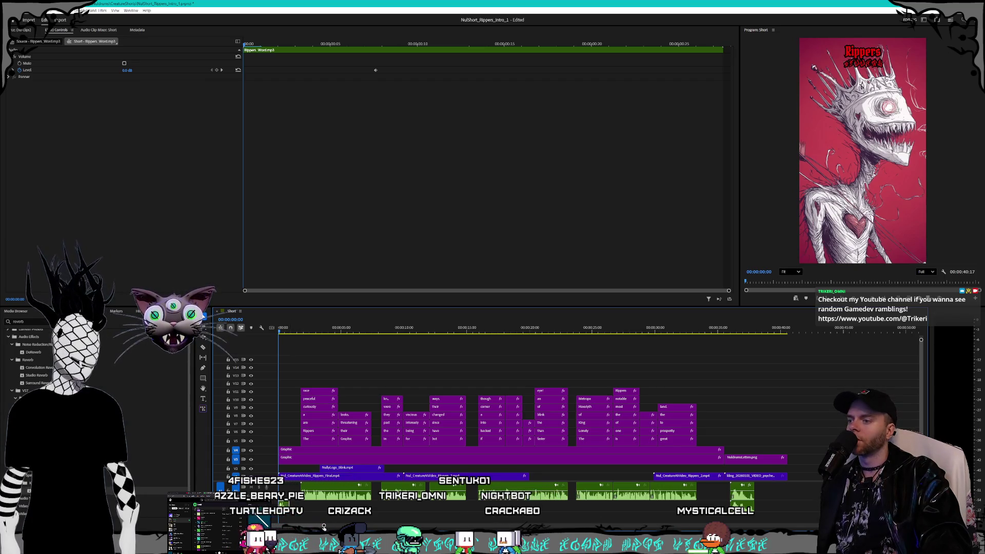
Apply the Pitch Shifter effect to Rippers_Word.mp3 and check its -7.00 semitone setting.
key("equal")
key("equal")
key("equal")
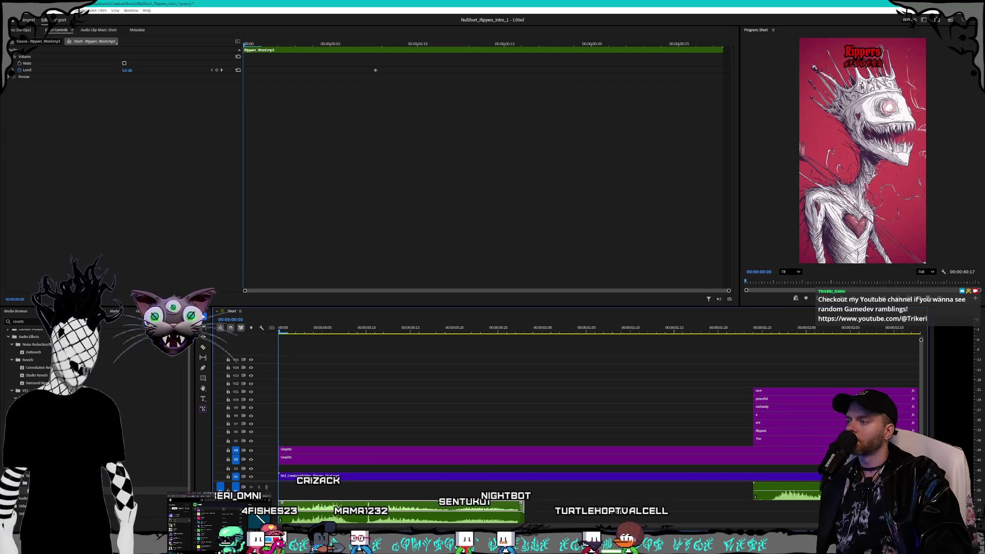
triple_click(20, 321)
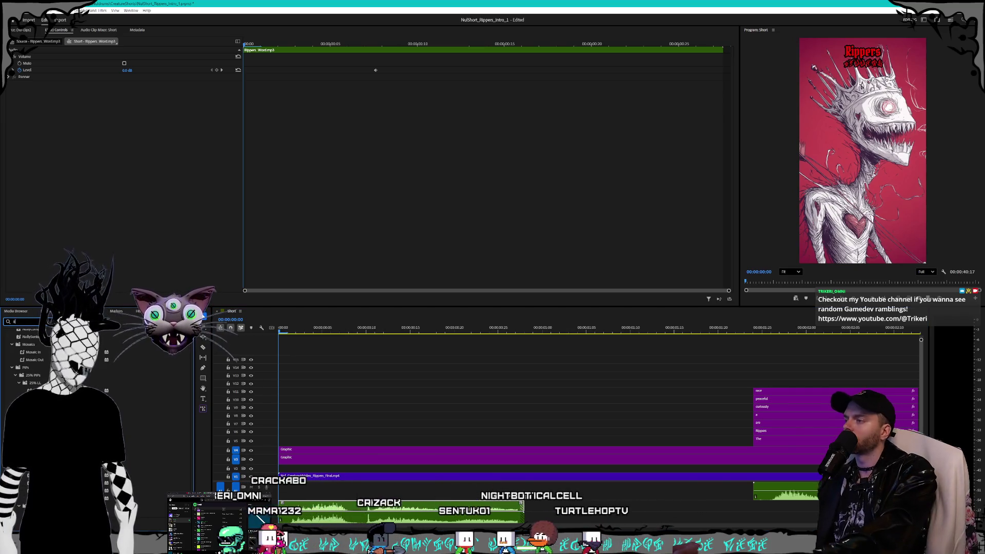
type("shifter")
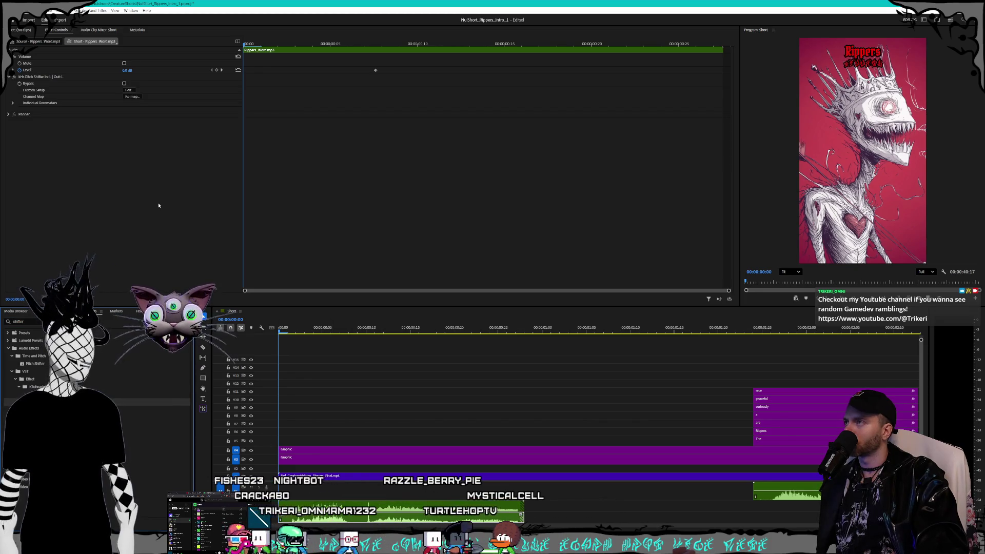
left_click(128, 90)
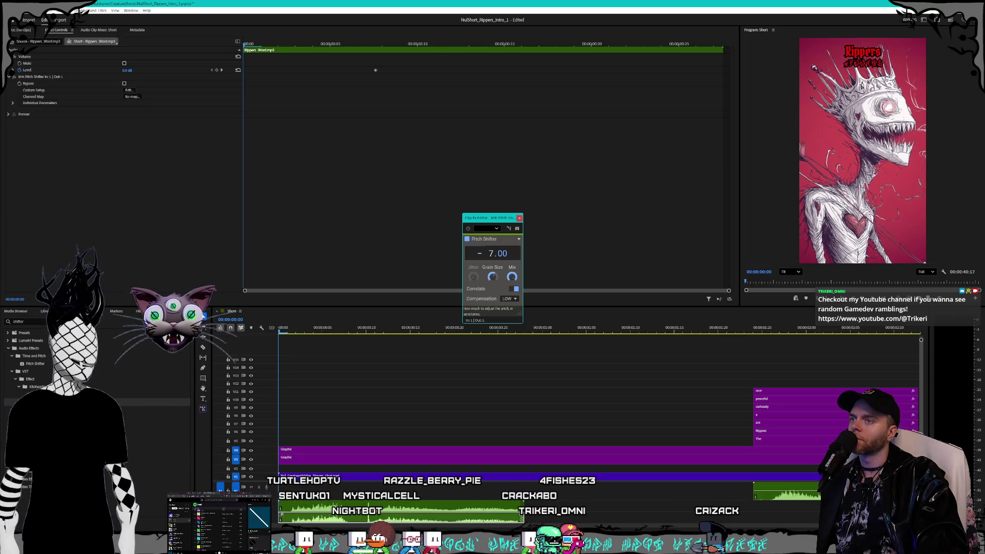
left_click(520, 219)
Trim the end of the Rippers_Word audio clip and play the opening to hear it.
left_click(551, 518)
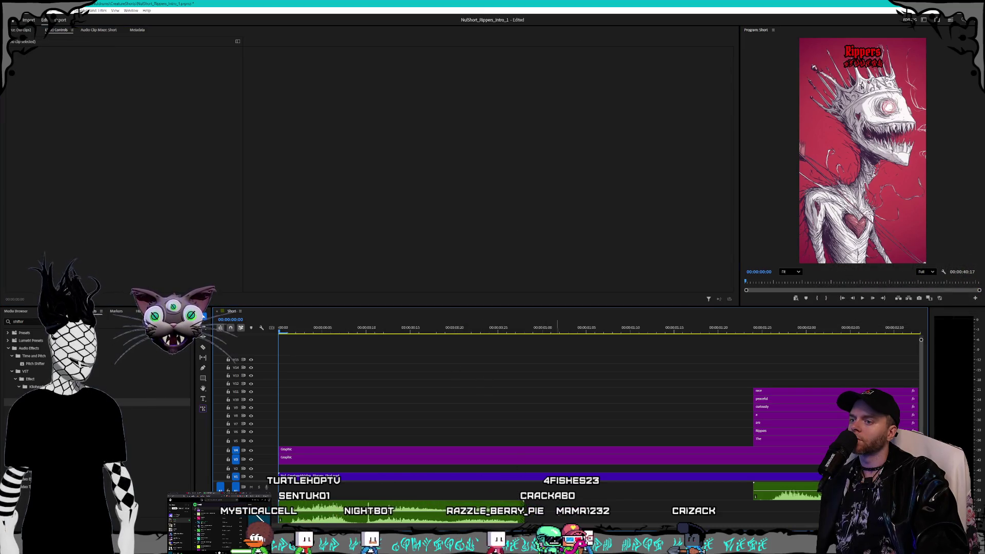
left_click_drag(522, 520, 529, 520)
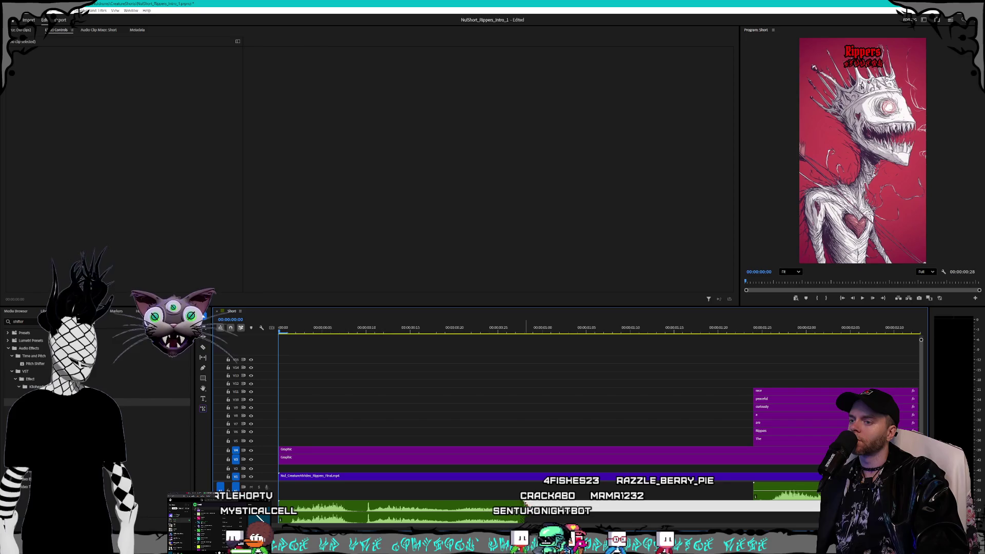
left_click_drag(524, 519, 524, 520)
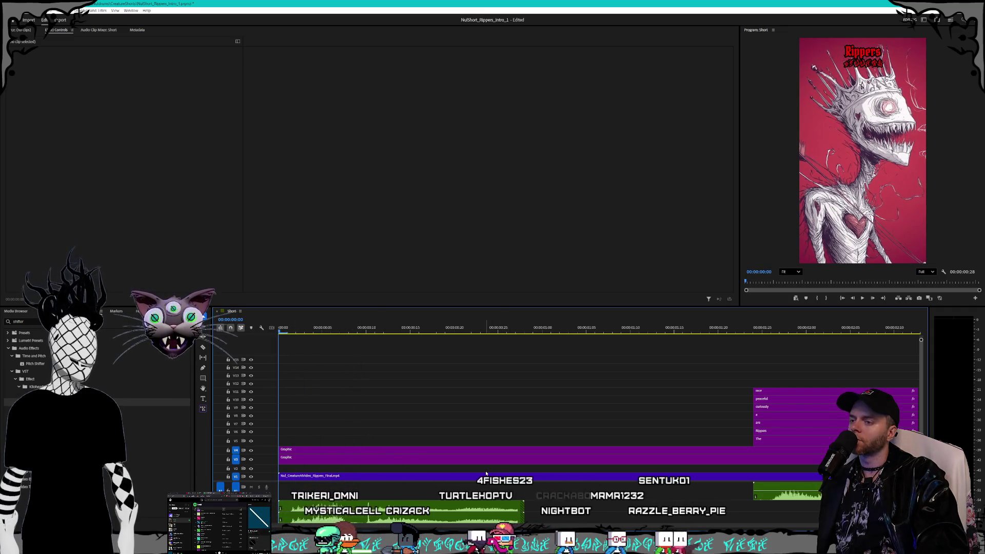
scroll(431, 476, "down", 5)
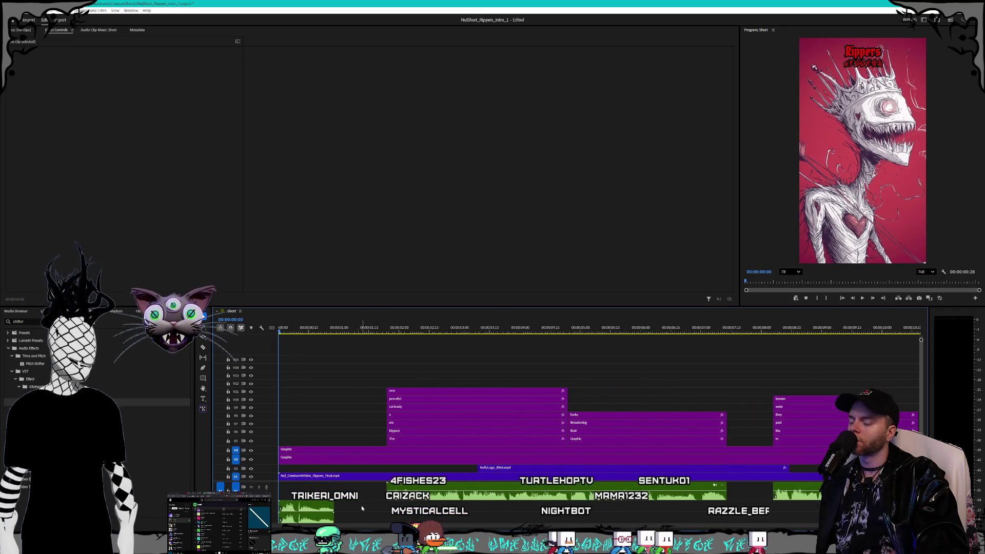
key("space")
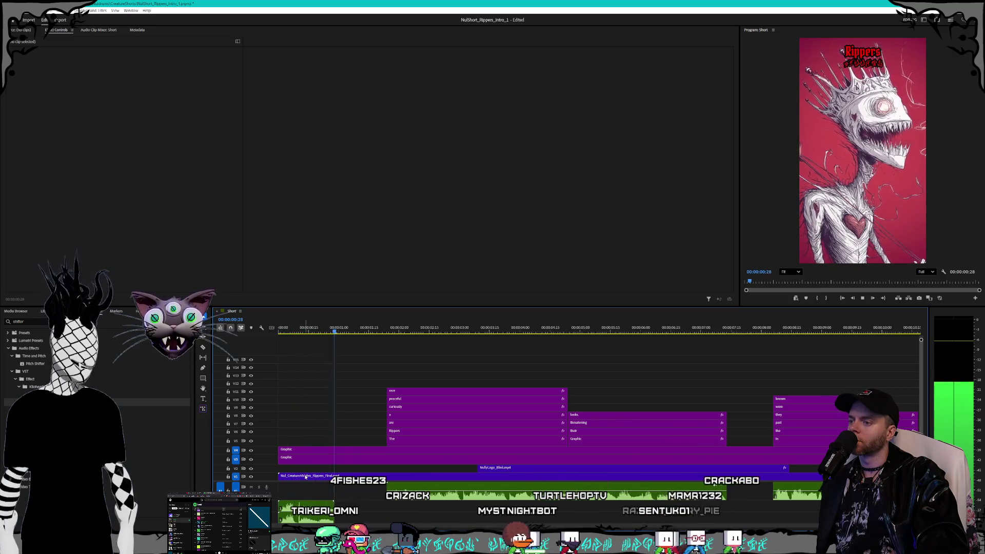
key("space")
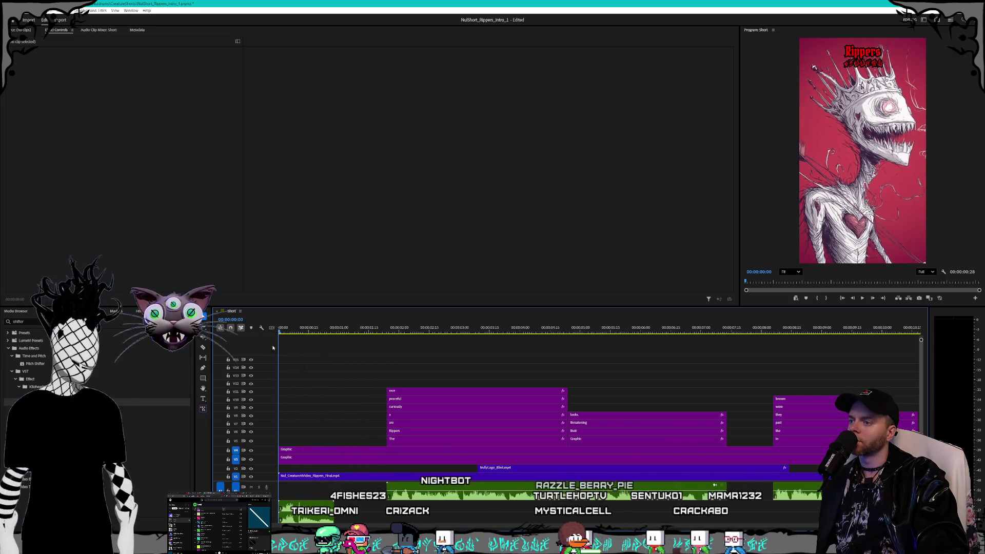
key("space")
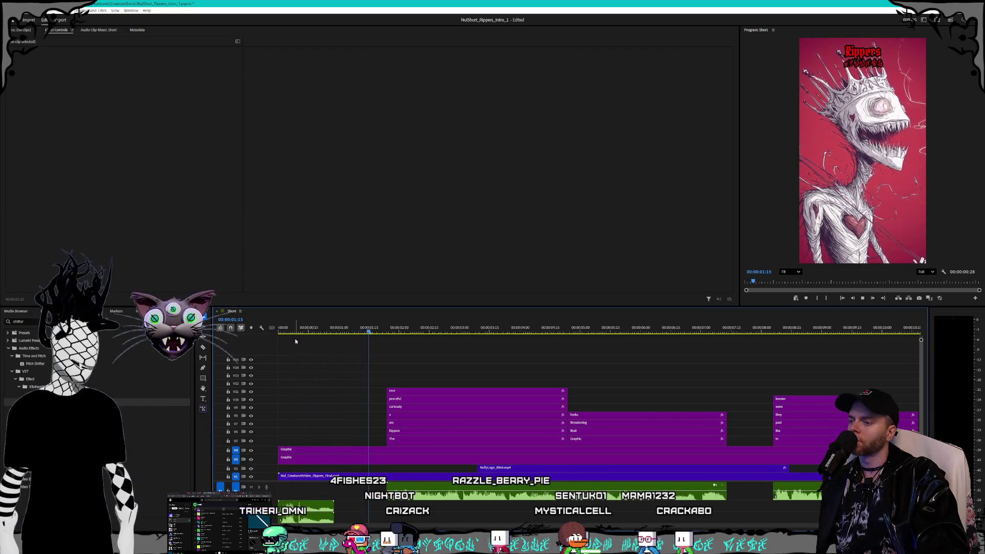
key("space")
Reopen the Pitch Shifter settings and play back the pitch-shifted narration from the start.
left_click(322, 519)
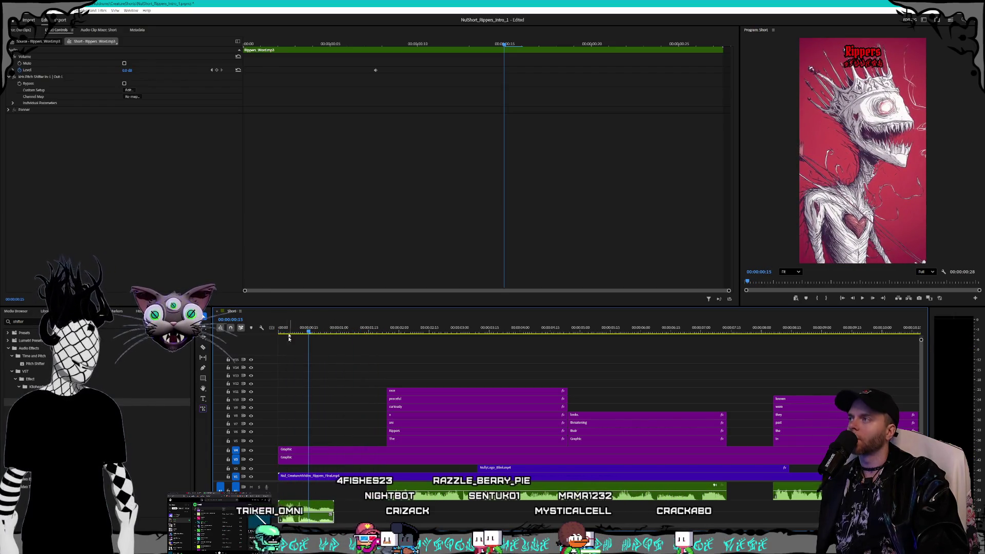
left_click(129, 89)
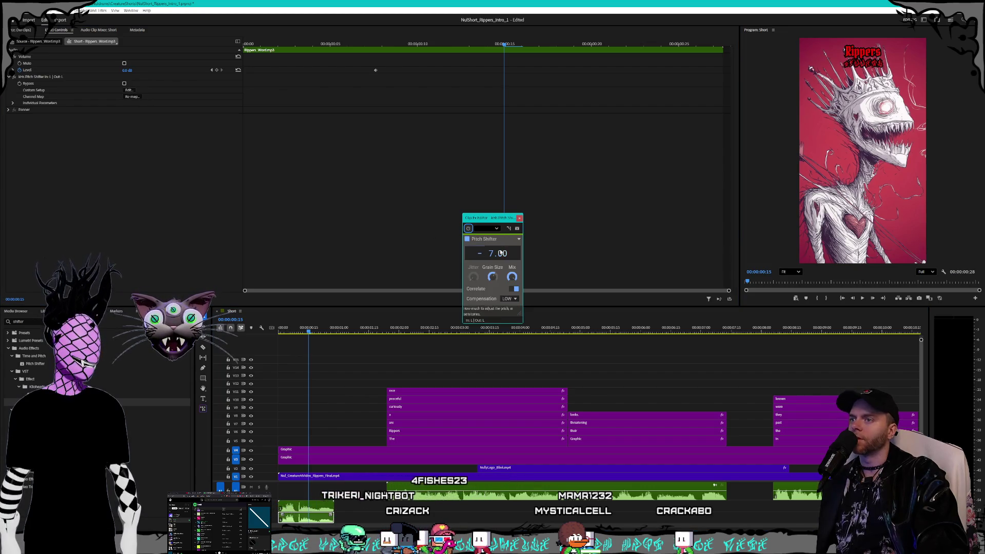
mouse_move(494, 277)
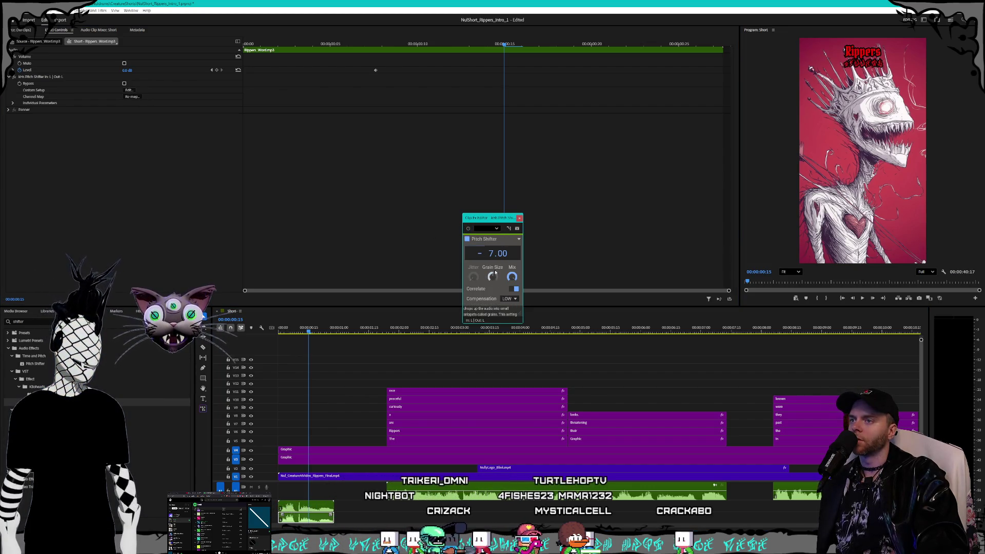
key("space")
left_click(519, 218)
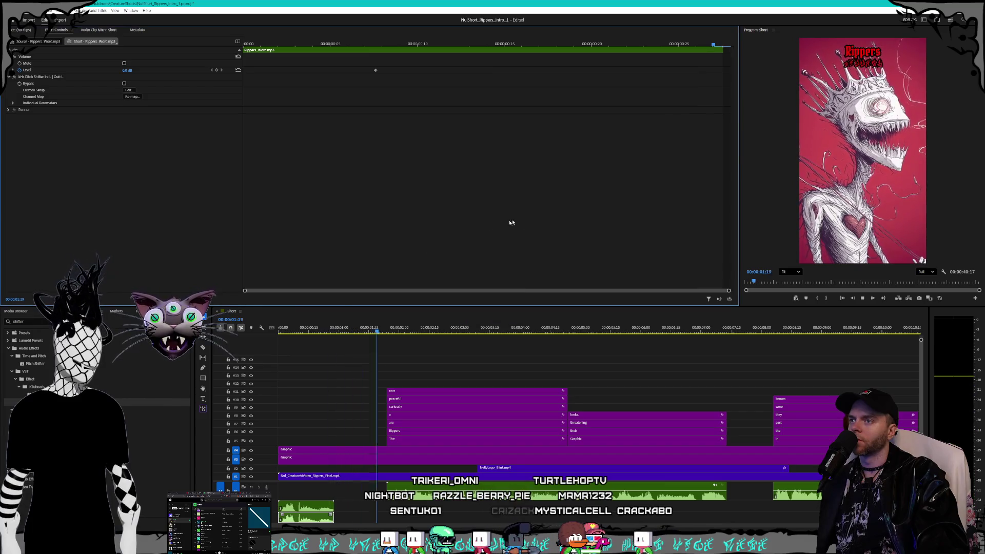
left_click(281, 331)
key("space")
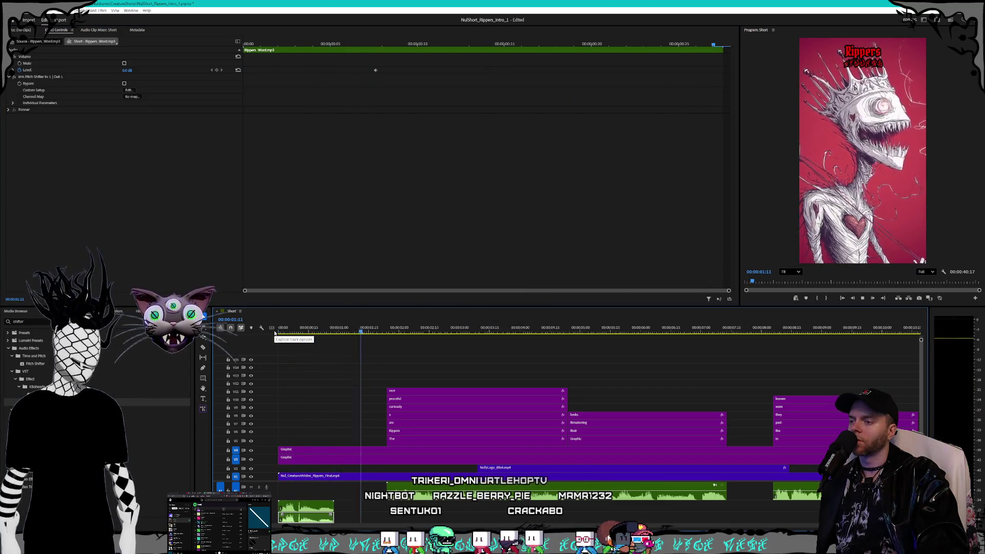
key("space")
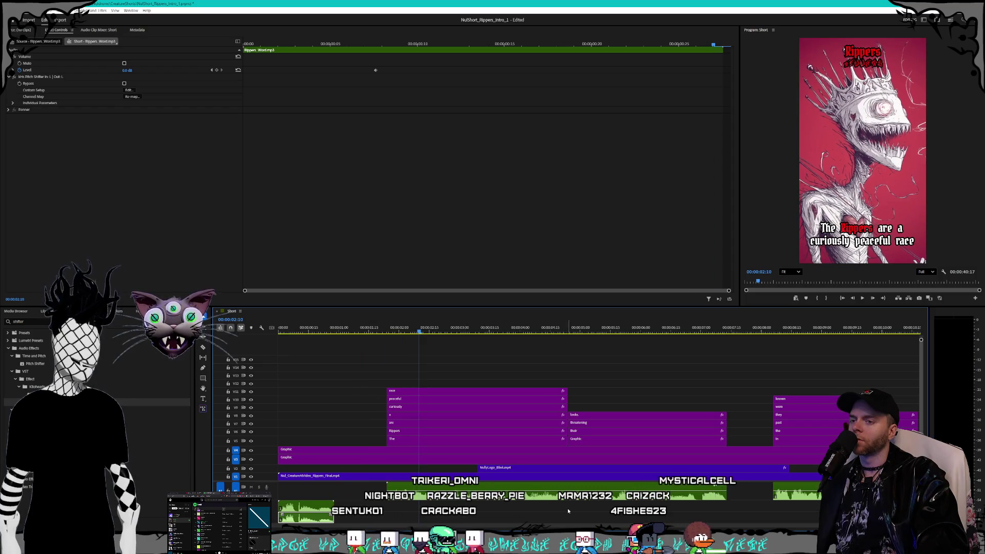
Zoom out and play the whole short from the beginning, watching each caption word highlight red.
key("minus")
key("minus")
key("minus")
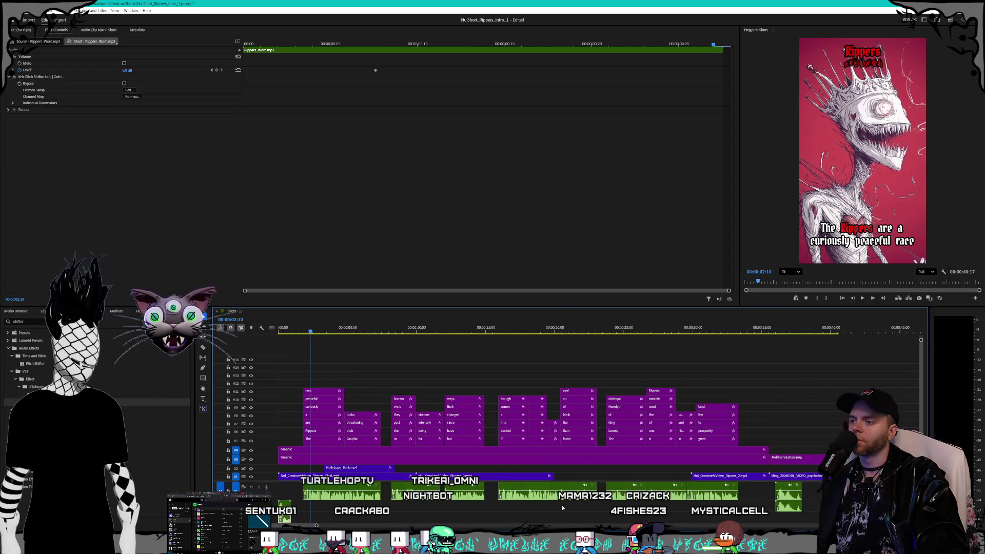
scroll(562, 505, "up", 1)
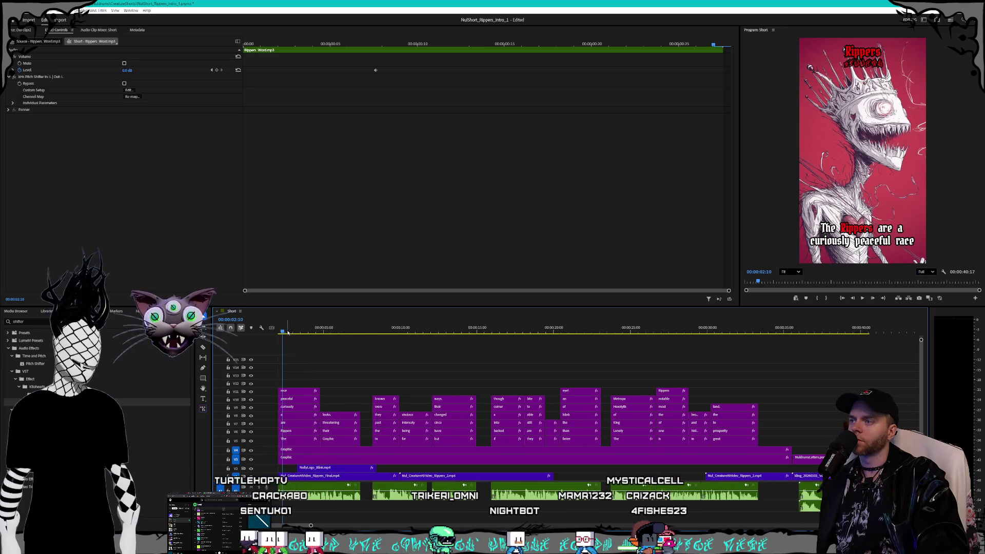
left_click_drag(288, 333, 262, 344)
key("space")
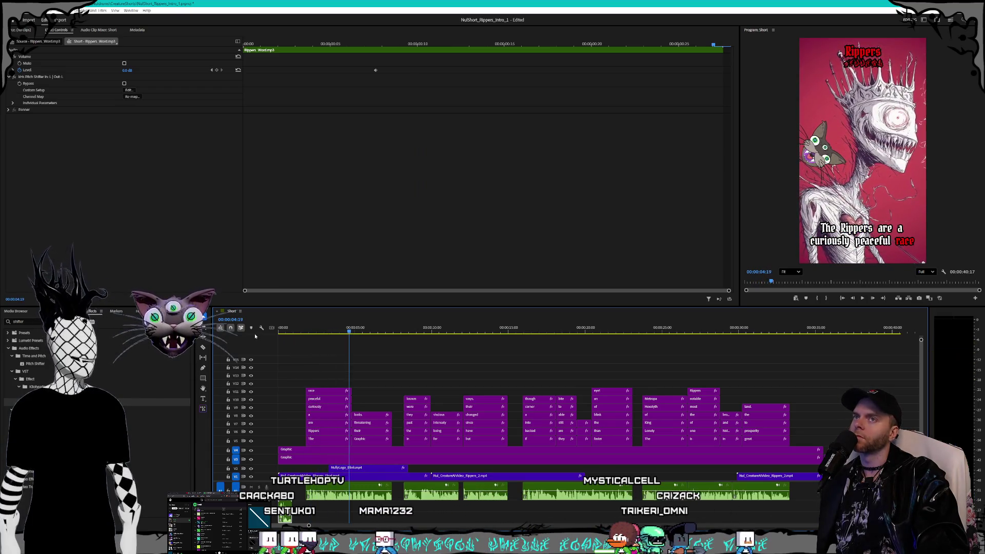
key("Home")
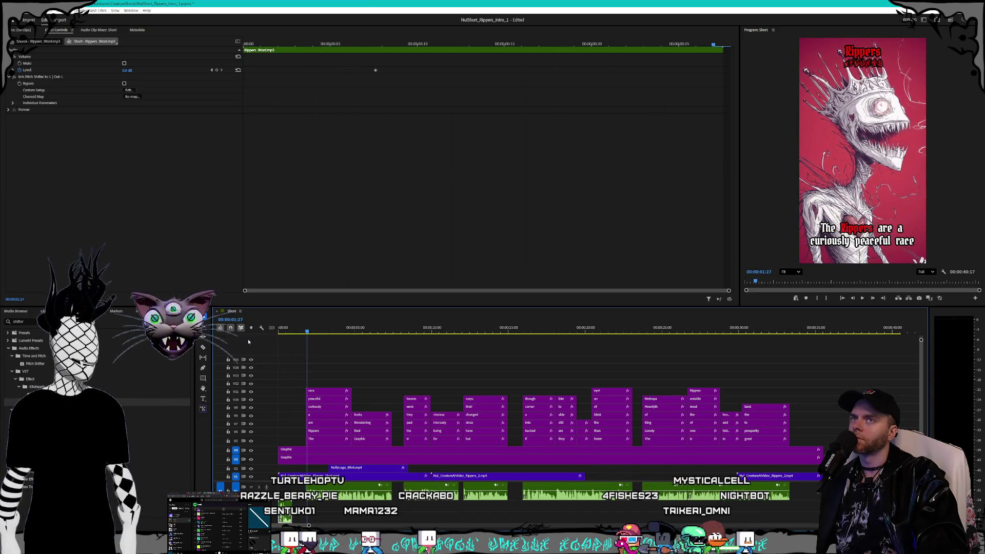
left_click(292, 452)
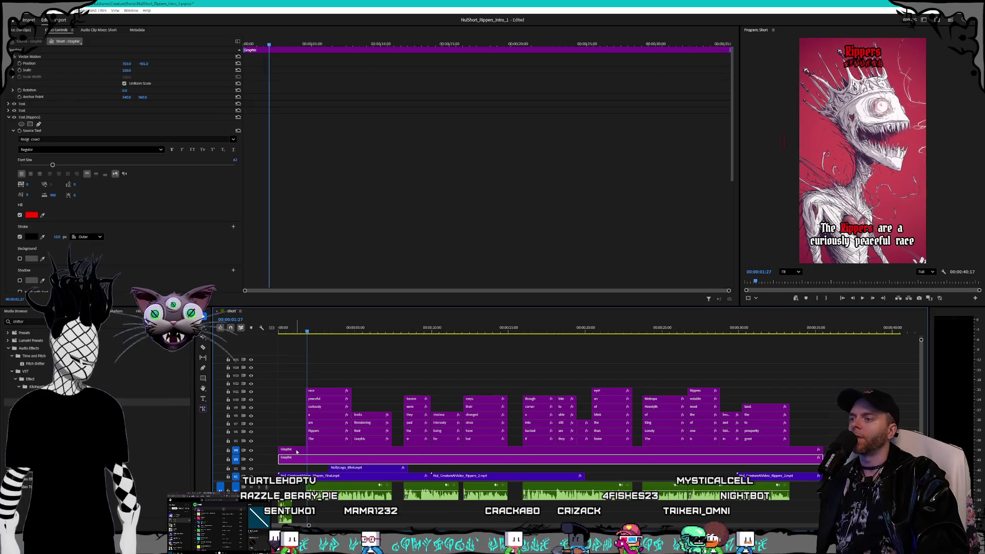
Enable Opacity keyframing on the title graphic at the clip start, then move to 00:00:00:28.
key("equal")
key("equal")
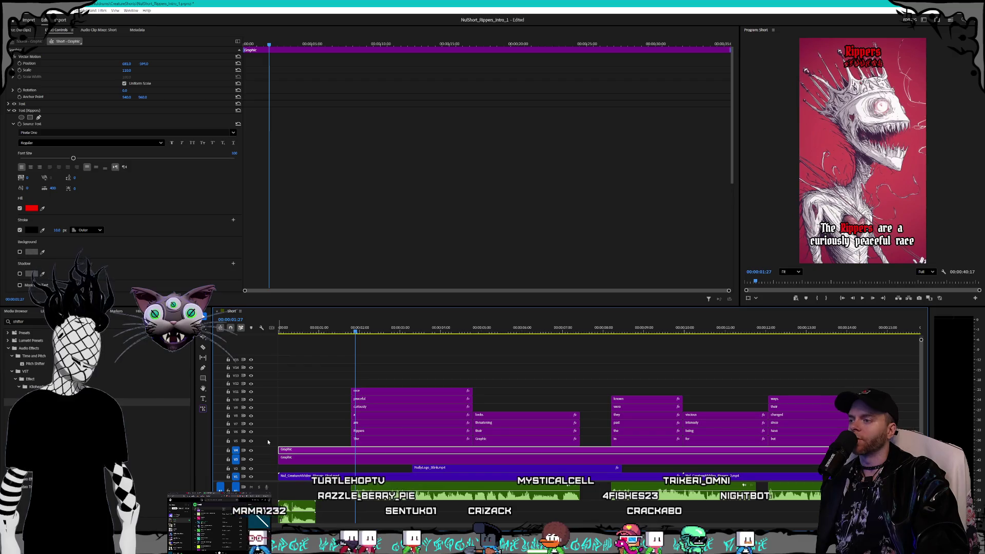
left_click(279, 330)
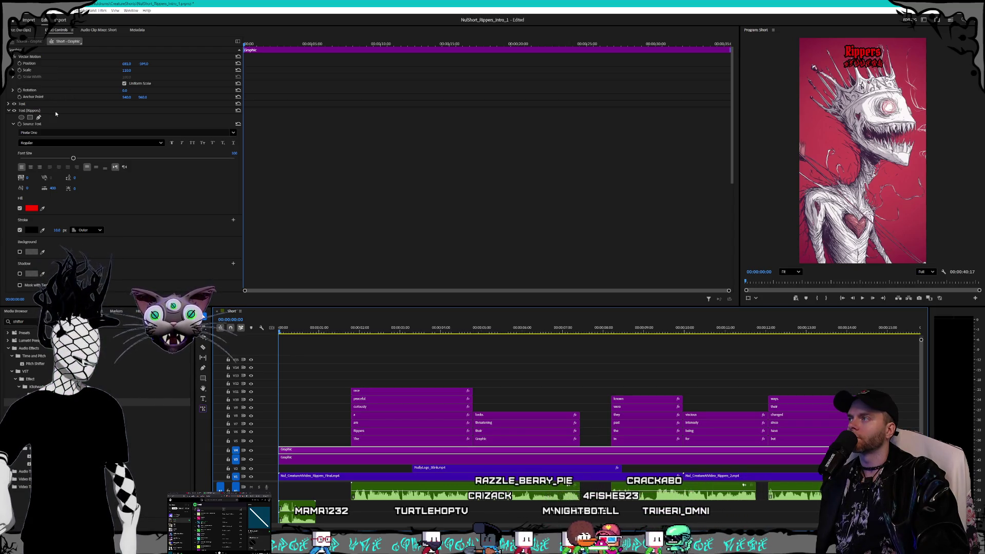
left_click(9, 104)
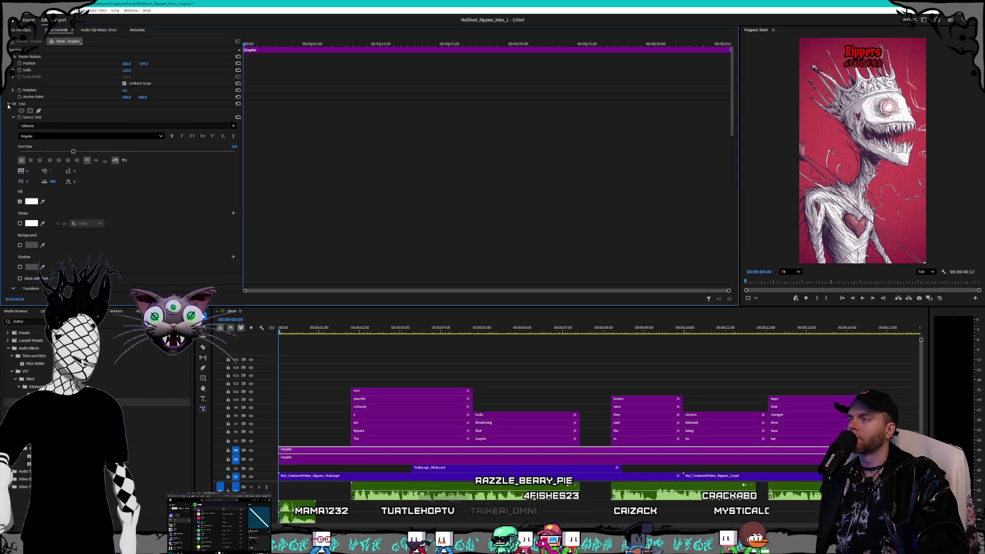
left_click(9, 105)
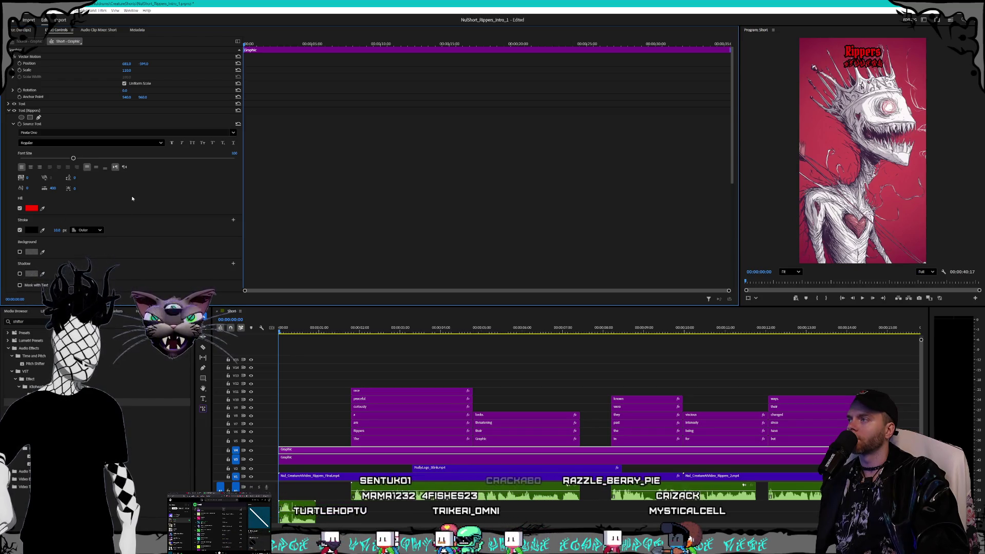
left_click(8, 111)
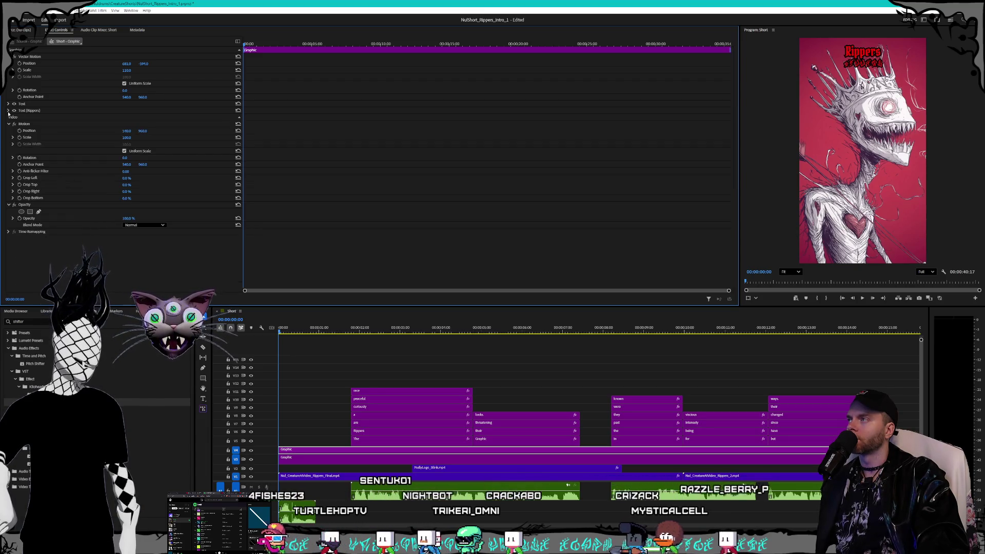
left_click(9, 56)
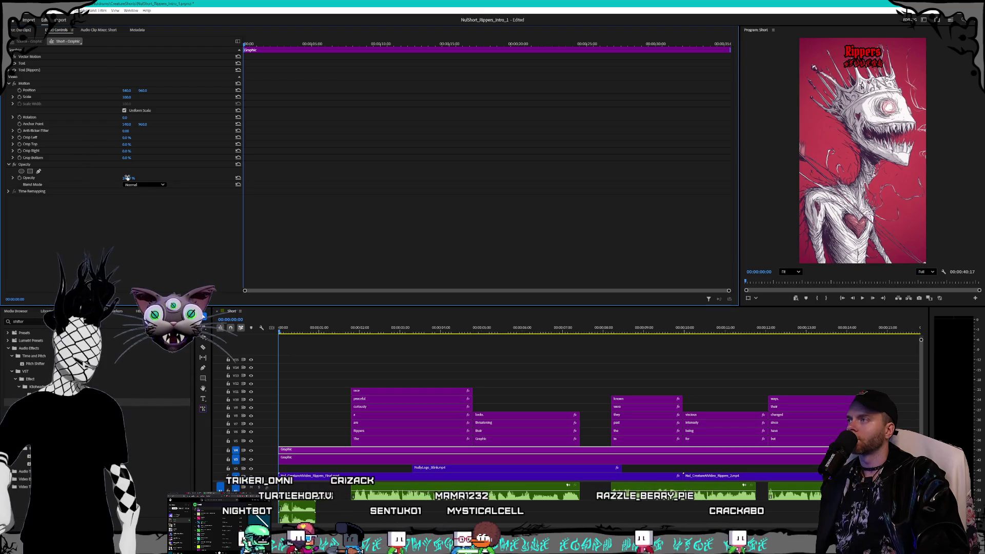
left_click(20, 178)
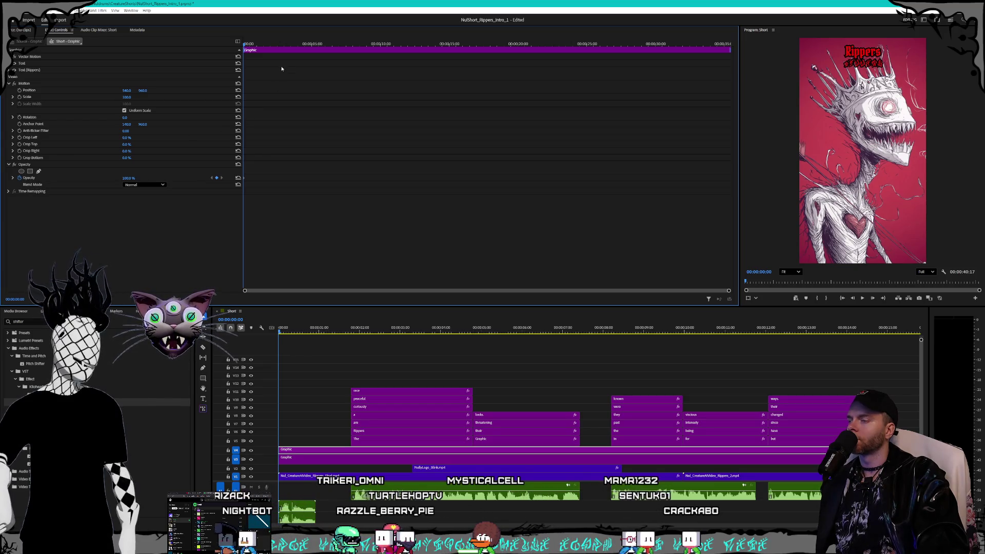
mouse_move(244, 42)
left_mouse_down()
mouse_move(271, 45)
mouse_move(258, 50)
left_mouse_up()
key("Left")
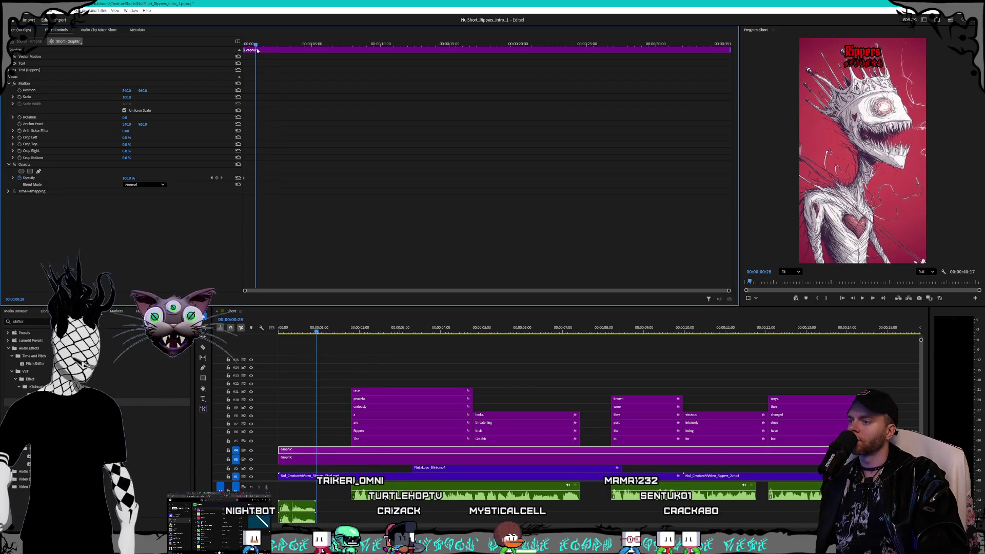
Keyframe opacity at 00:00:00:28, set 0% at 00:00:00:00, and preview the fade-in.
left_click(217, 179)
left_click(212, 178)
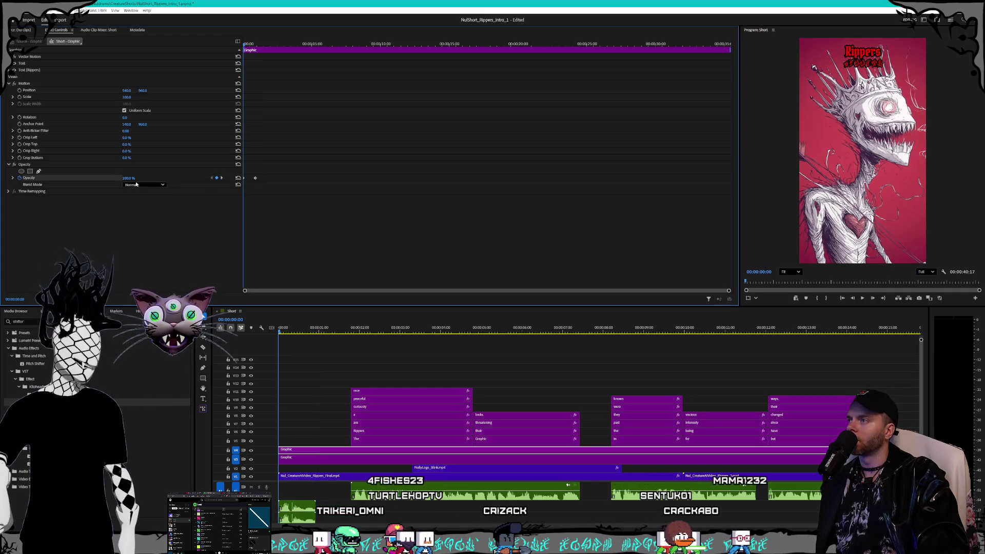
type("0")
key("Return")
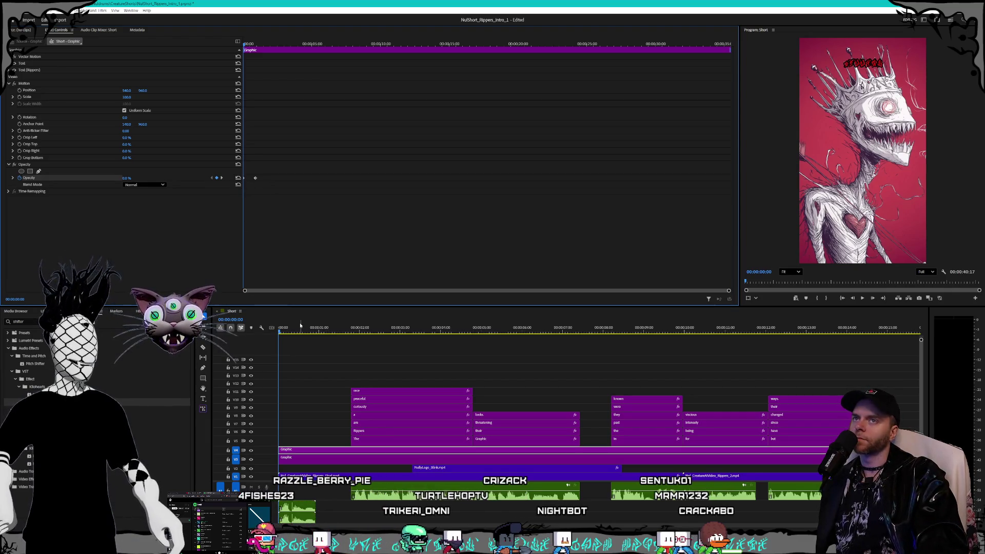
key("space")
key("space")
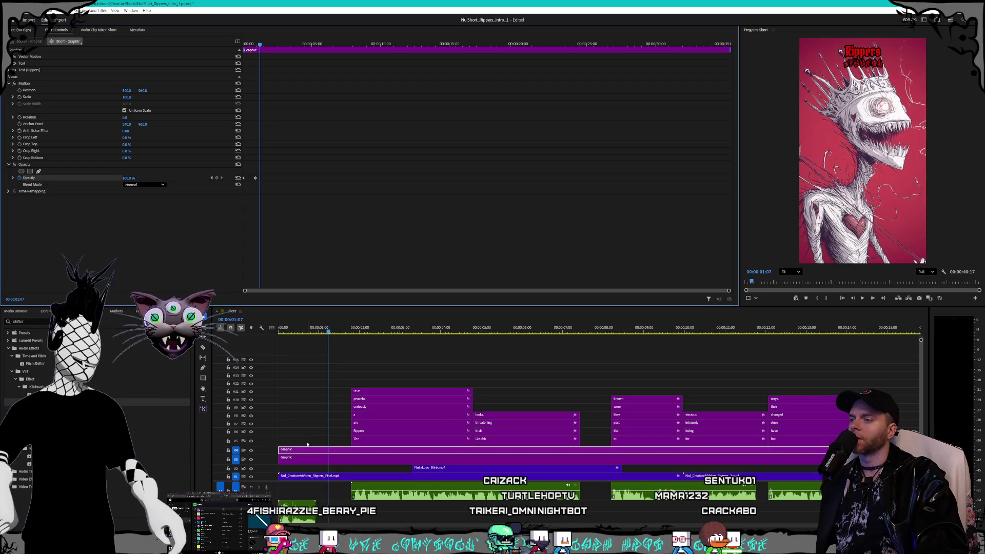
left_click_drag(286, 332, 265, 331)
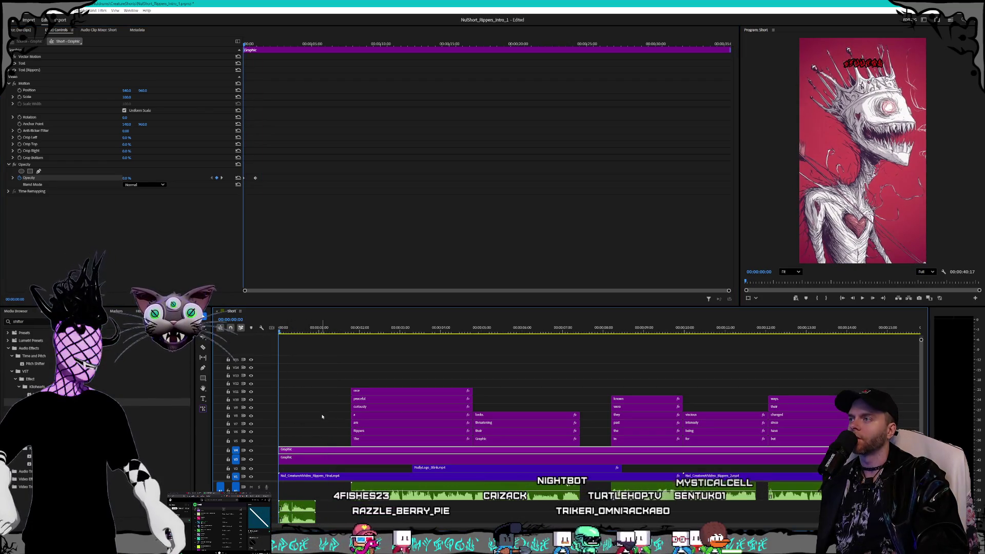
left_click(259, 207)
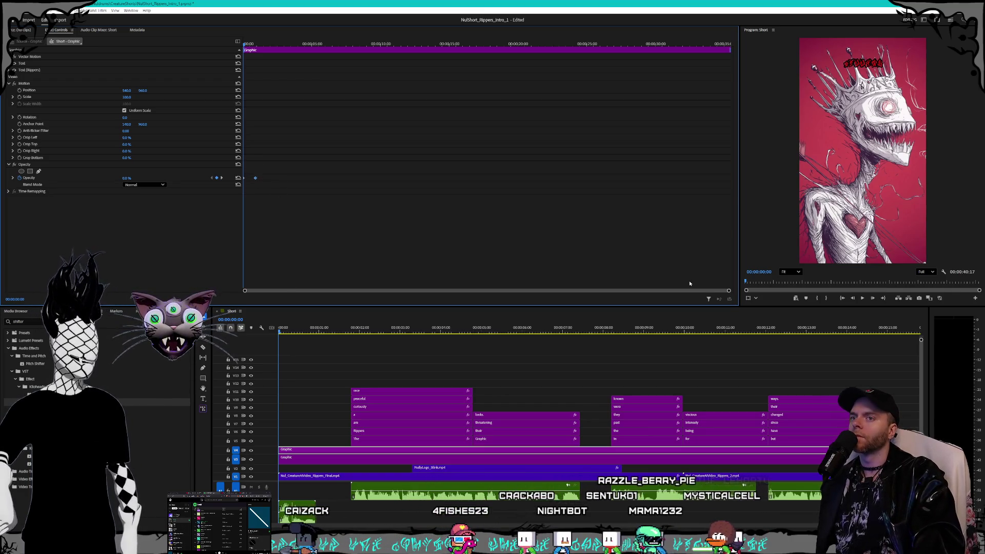
left_click_drag(722, 292, 573, 290)
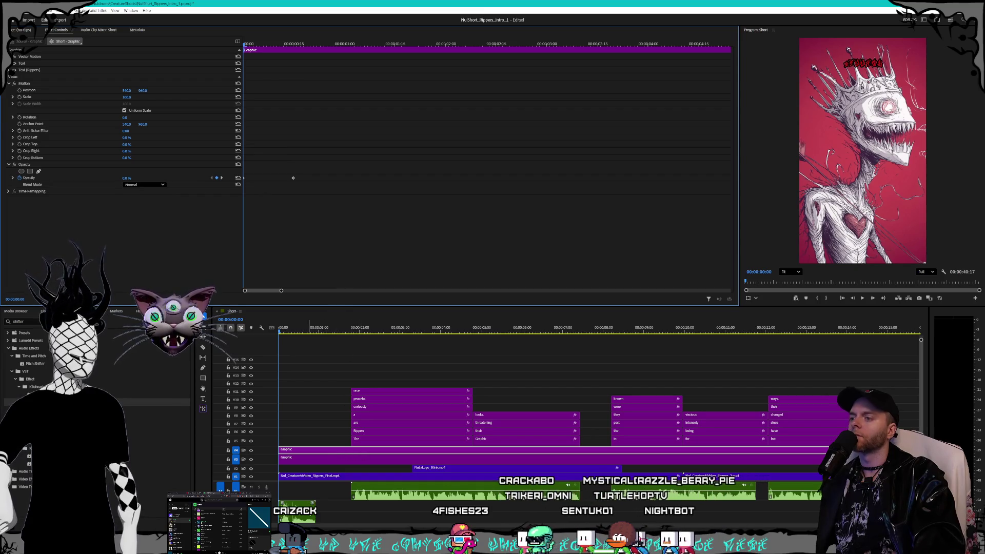
left_click(337, 459)
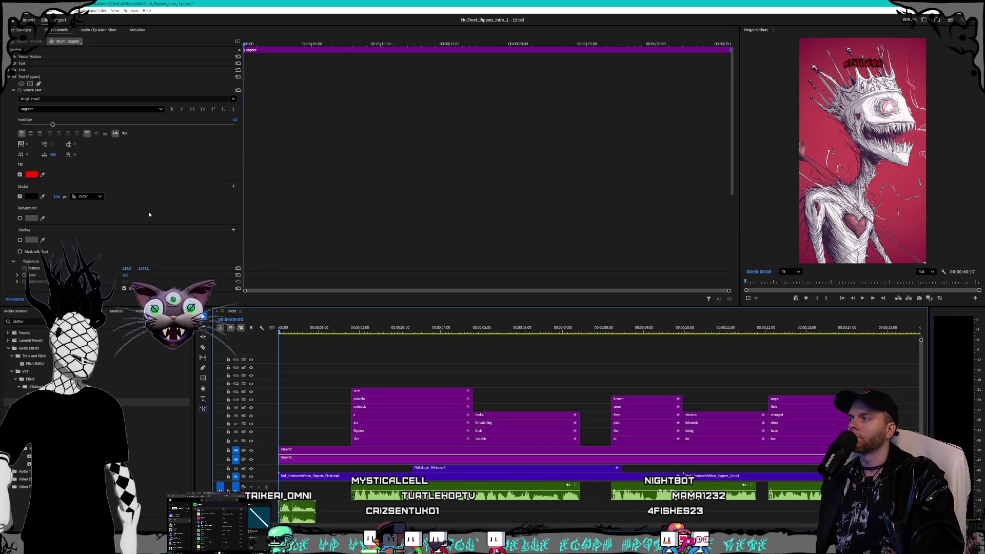
Keyframe the Rippers text's Transform opacity at 15 seconds and set it to 0% at the start.
scroll(150, 214, "down", 3)
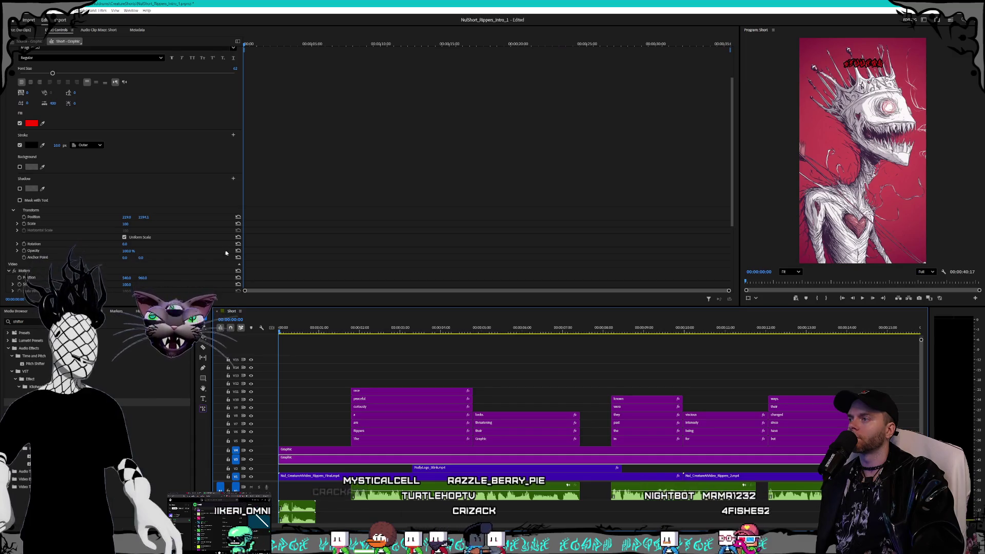
left_click(23, 251)
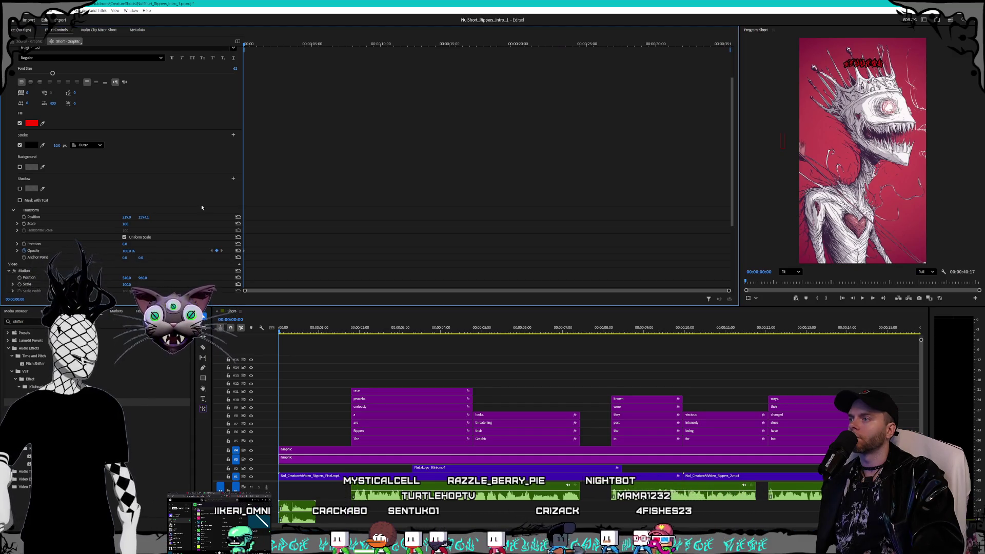
scroll(275, 51, "up", 3)
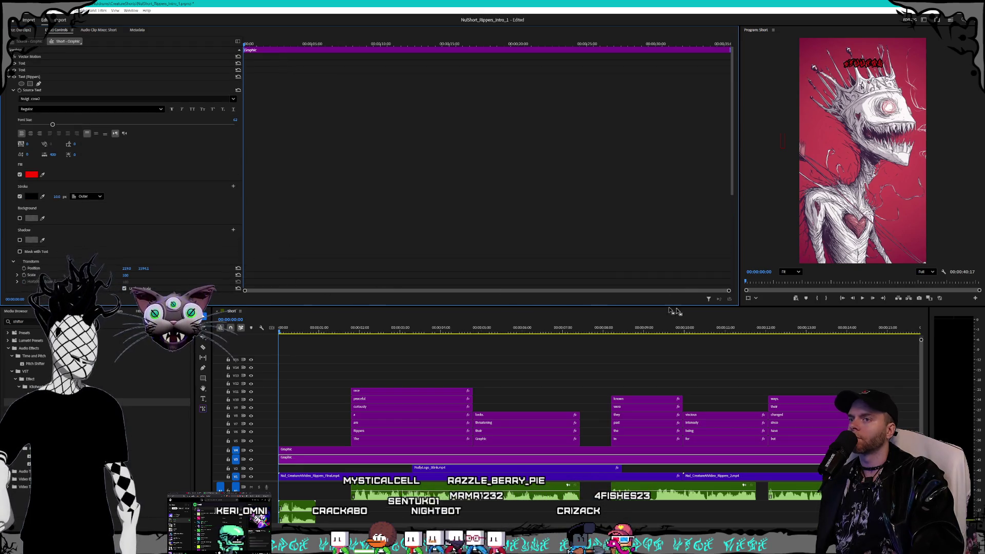
mouse_move(730, 291)
left_mouse_down()
mouse_move(457, 294)
mouse_move(563, 291)
left_mouse_up()
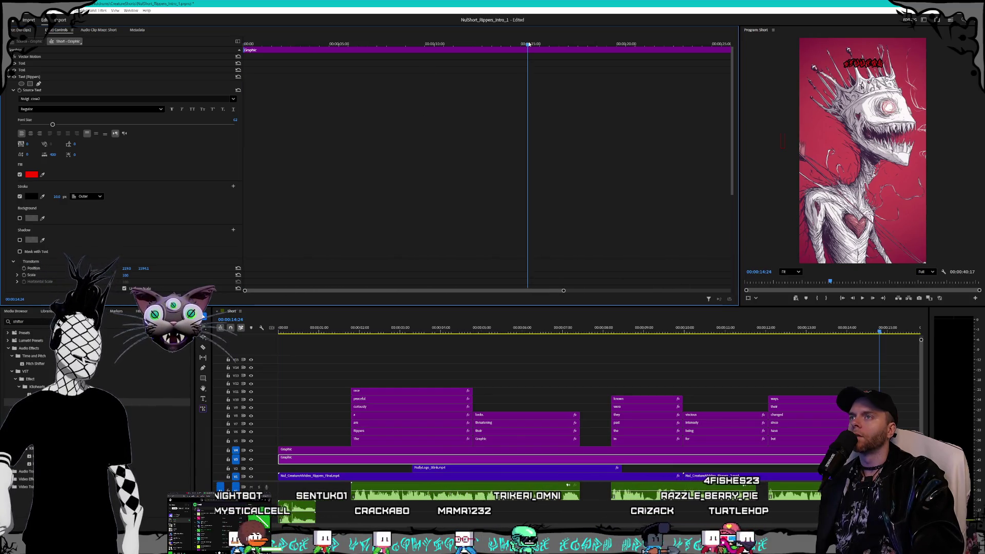
left_click(530, 44)
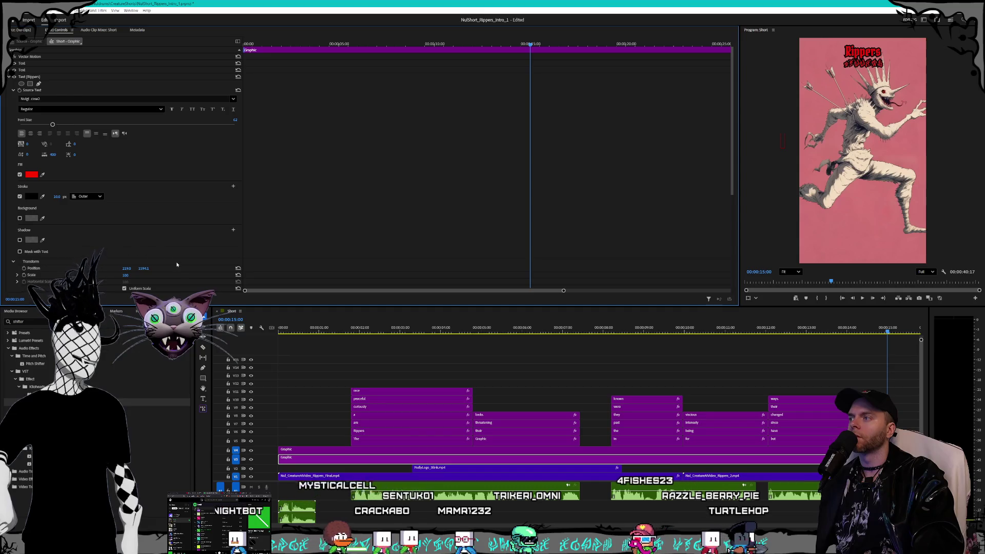
scroll(179, 263, "down", 2)
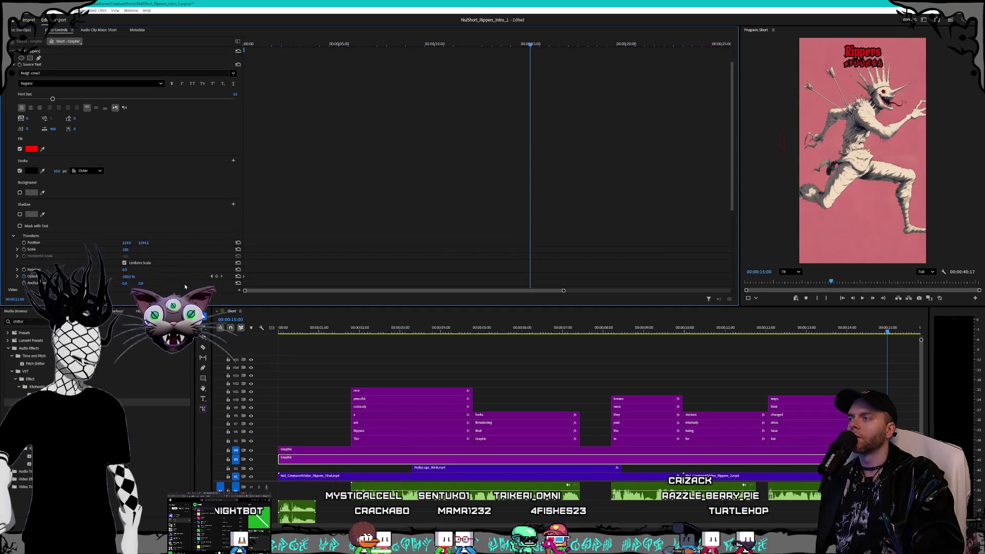
scroll(189, 272, "down", 3)
key("Home")
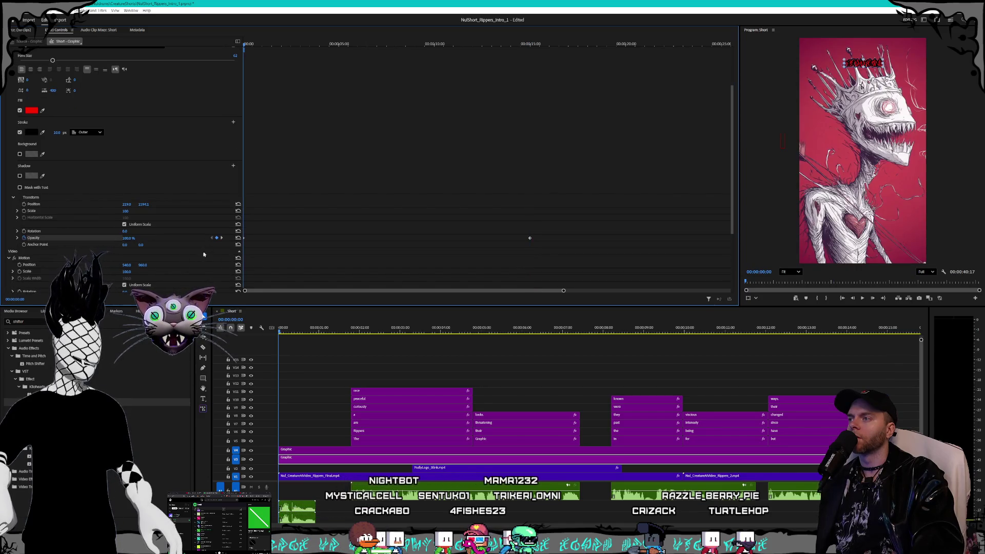
key("Return")
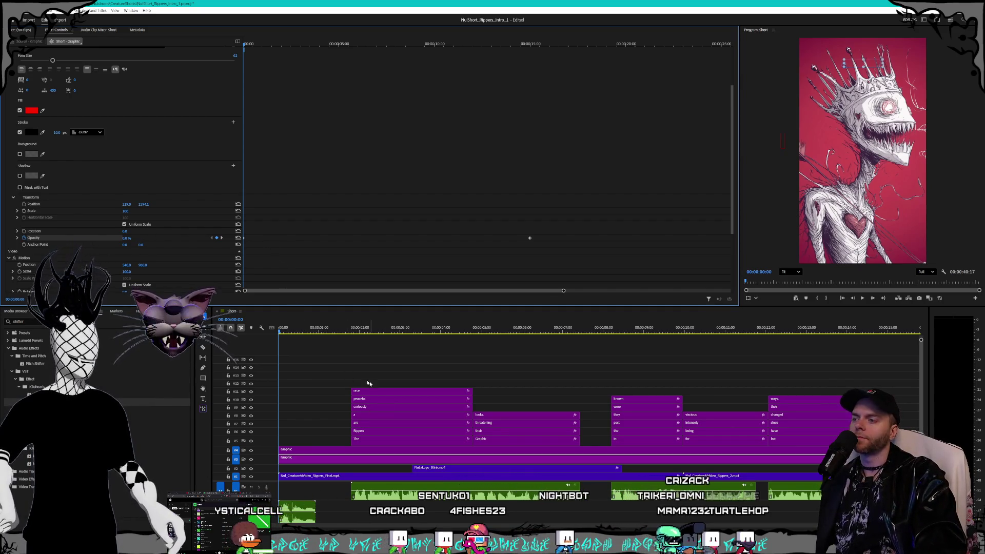
Scrub and play the opening to preview the title text fading in.
left_click(286, 333)
mouse_move(286, 333)
left_mouse_down()
mouse_move(341, 334)
mouse_move(317, 336)
left_mouse_up()
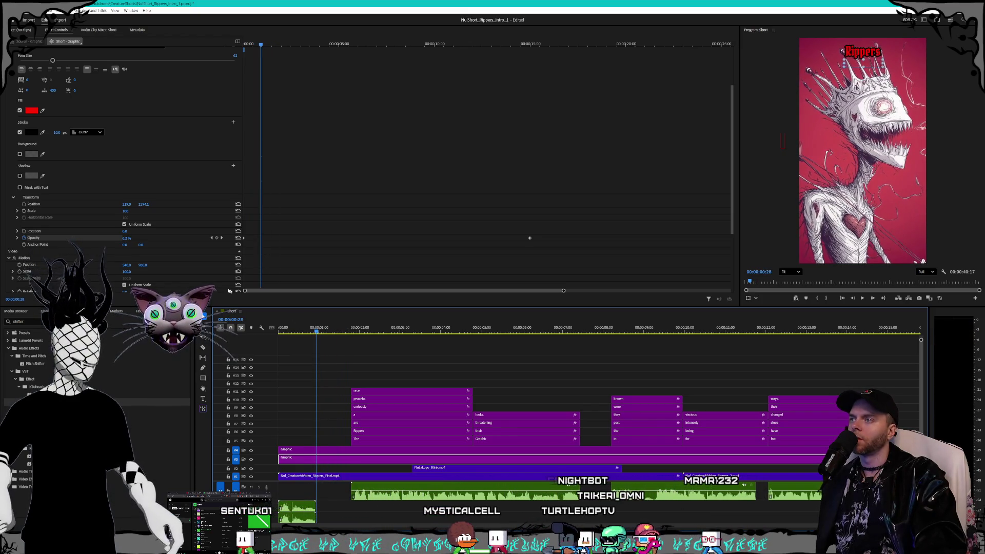
left_click(221, 238)
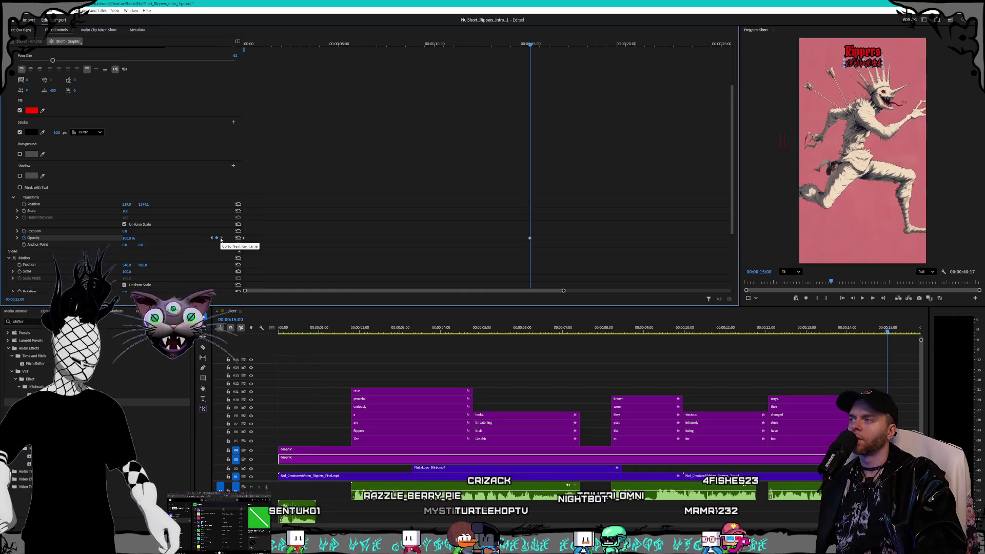
left_click(297, 326)
key("space")
Move the title text's opacity keyframe earlier to about 16 frames and replay the fade.
mouse_move(376, 332)
left_mouse_down()
mouse_move(438, 332)
mouse_move(334, 332)
left_mouse_up()
left_click(530, 237)
scroll(538, 238, "down", 1)
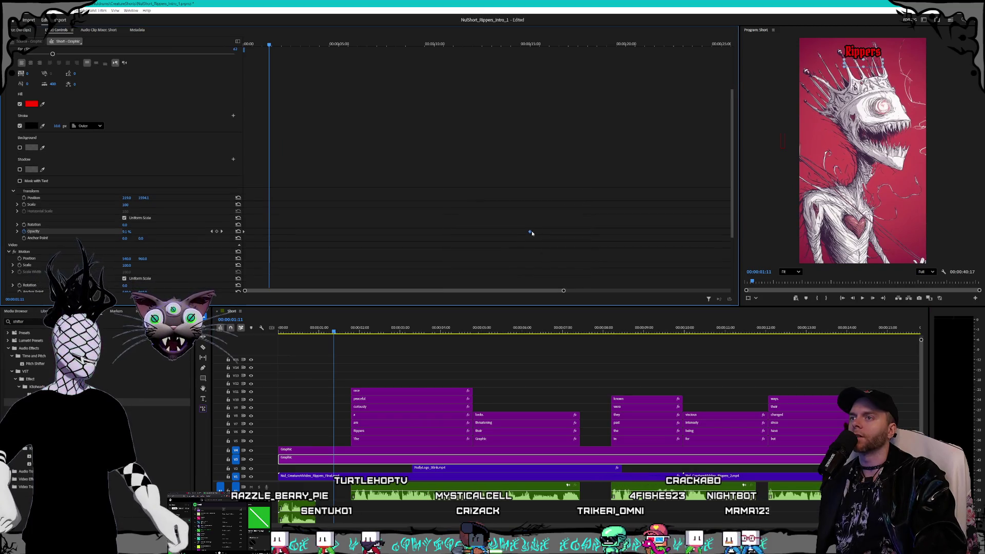
scroll(361, 213, "up", 5)
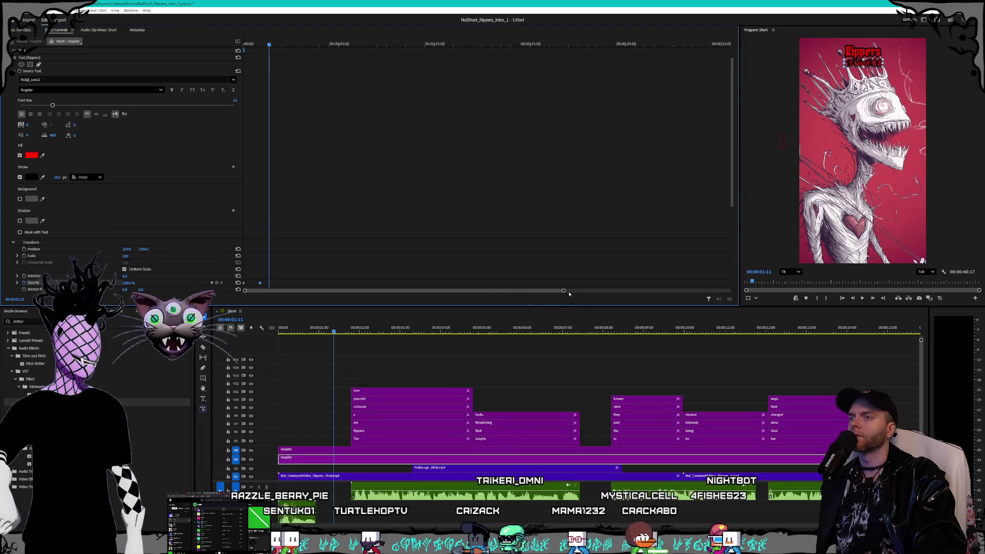
left_click_drag(562, 291, 391, 294)
mouse_move(245, 291)
left_mouse_down()
mouse_move(284, 292)
mouse_move(258, 291)
left_mouse_up()
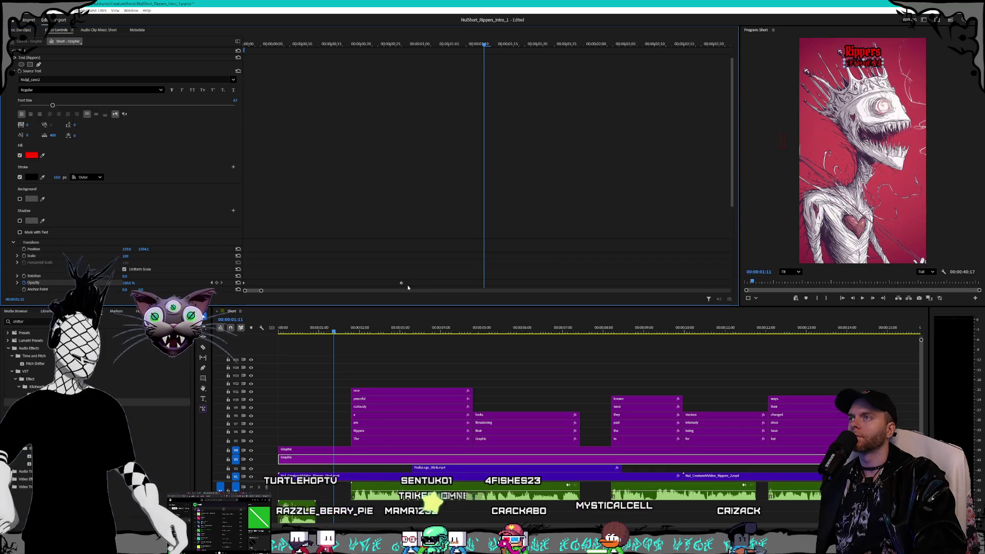
left_click_drag(402, 284, 337, 287)
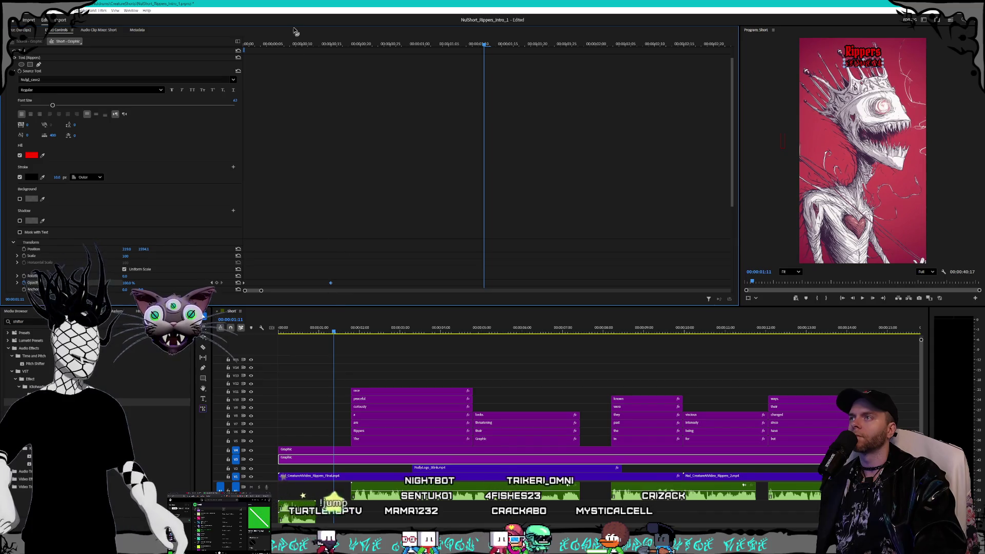
left_click(295, 44)
key("space")
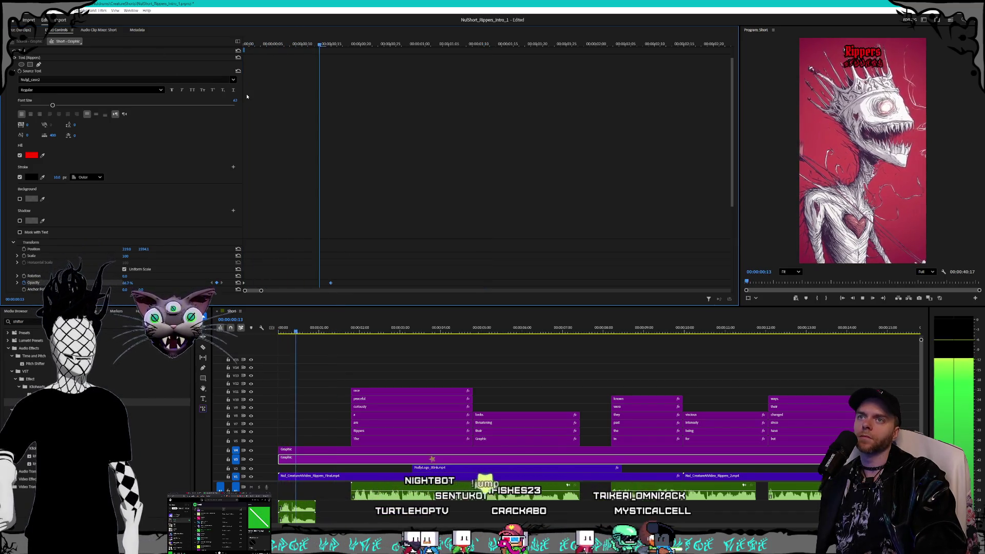
key("space")
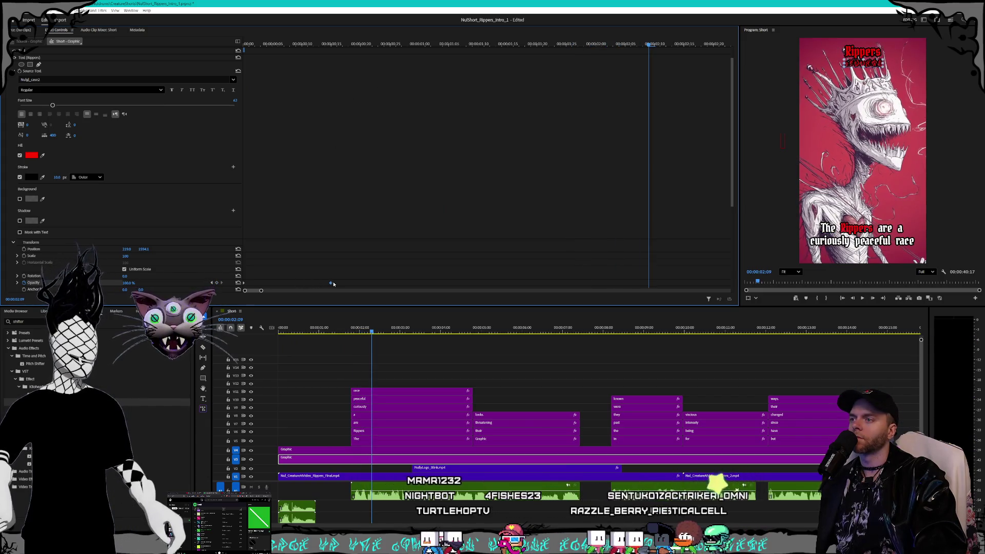
Step through frames and play the short from the start to review it.
scroll(268, 284, "down", 1)
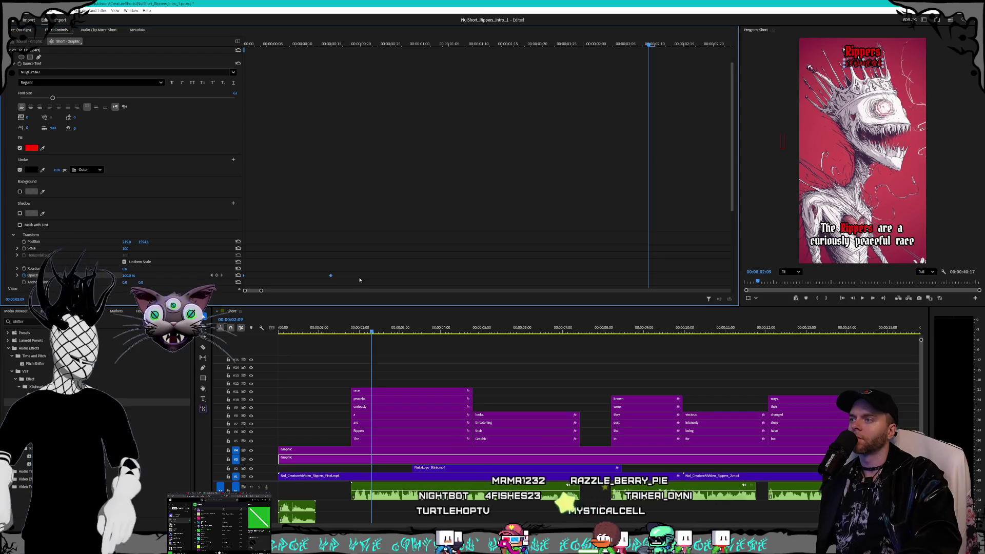
key("Right")
key("Right")
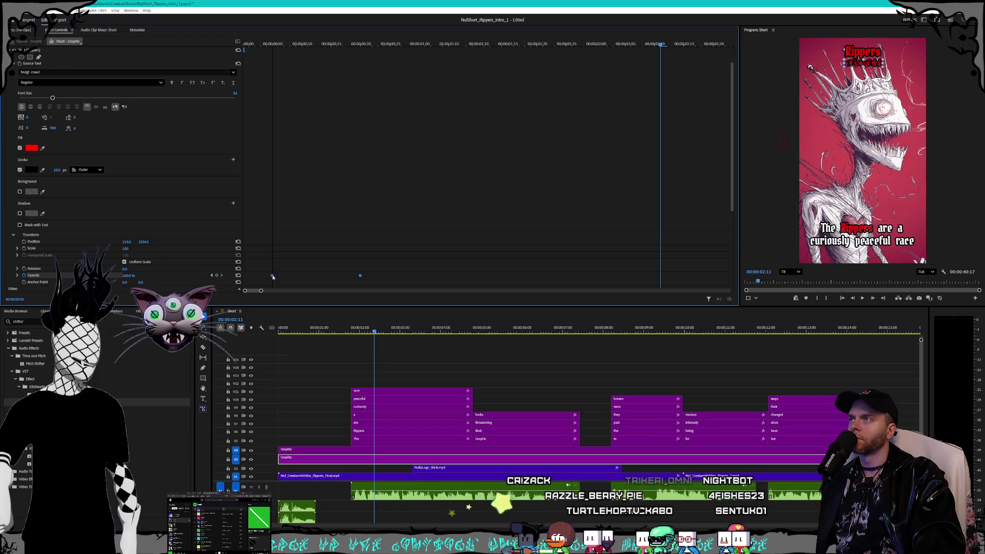
key("Home")
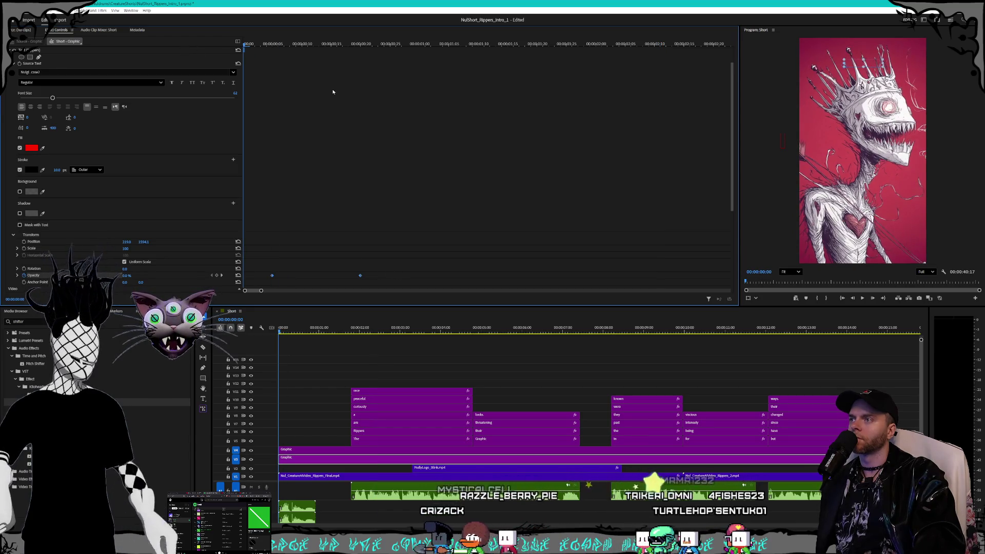
key("space")
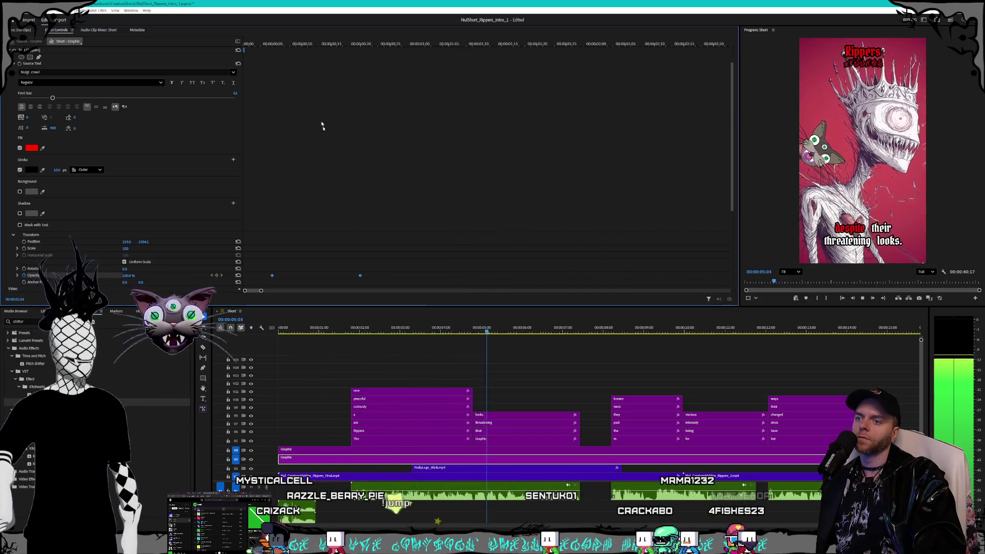
Drag the NullyLogo_Blink clip later on V2, to about 10 seconds, and play from there.
key("minus")
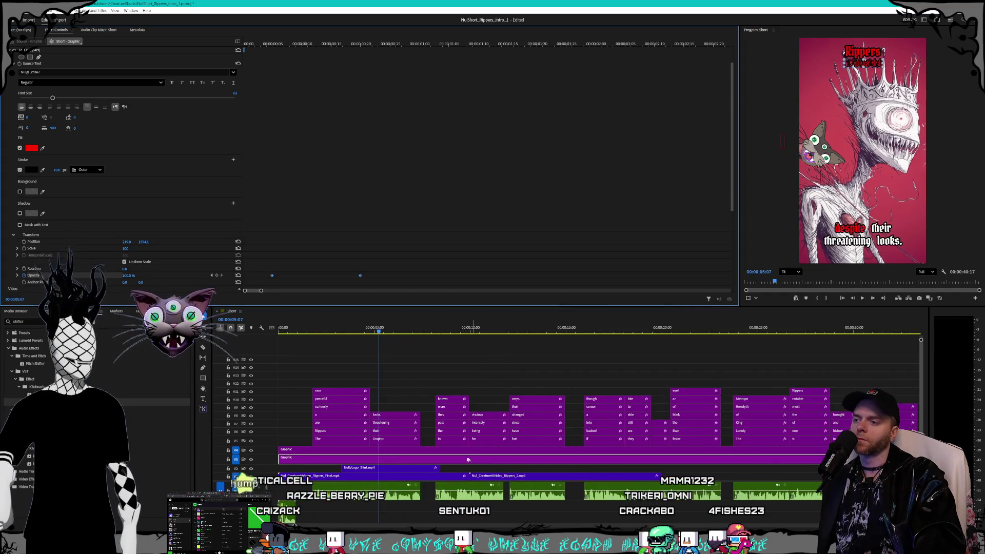
left_click(404, 467)
left_click_drag(439, 468, 516, 470)
left_click(395, 330)
left_click_drag(395, 330, 393, 329)
key("space")
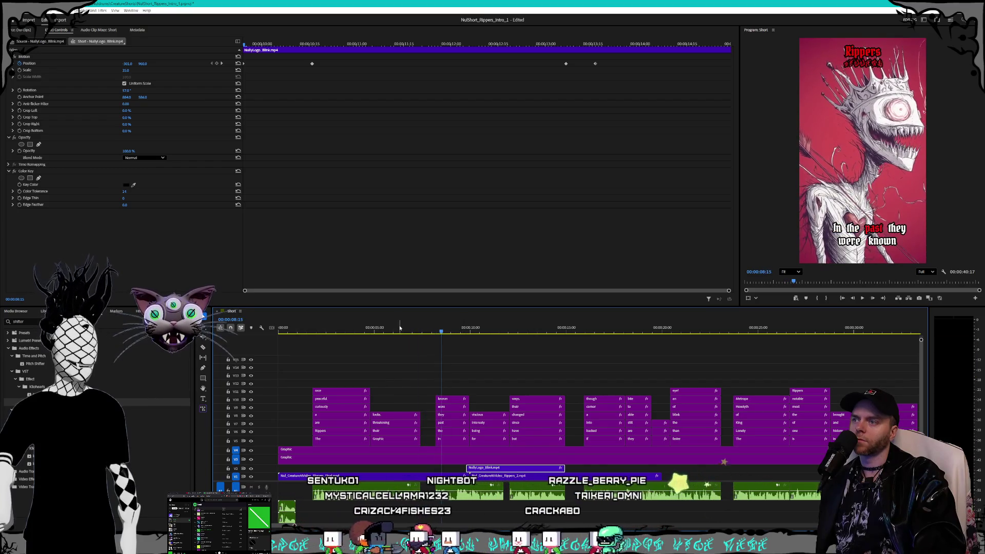
Preview the opening, zoom out, and select the DemonMonster_Nuldrums_Word.mp3 clip to show its effects.
left_click(284, 331)
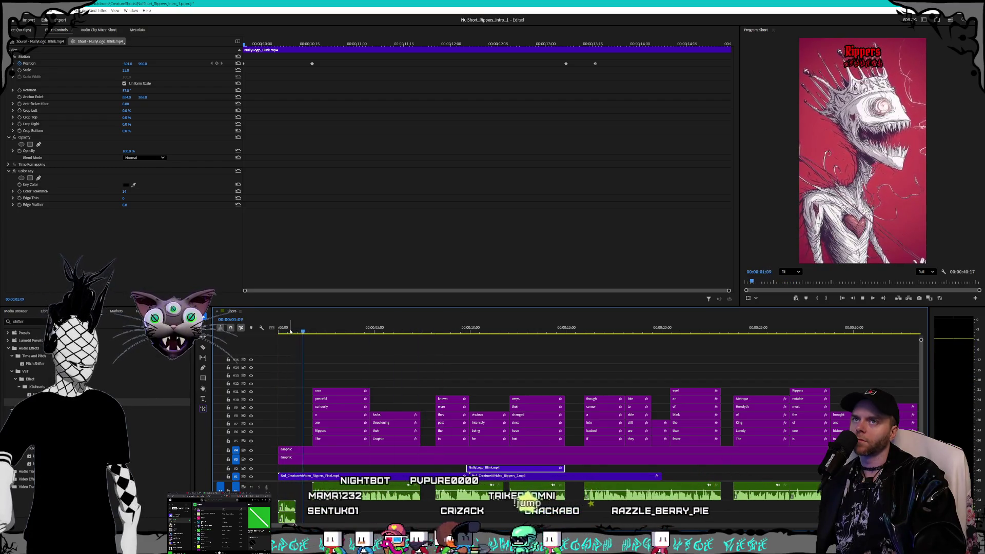
key("space")
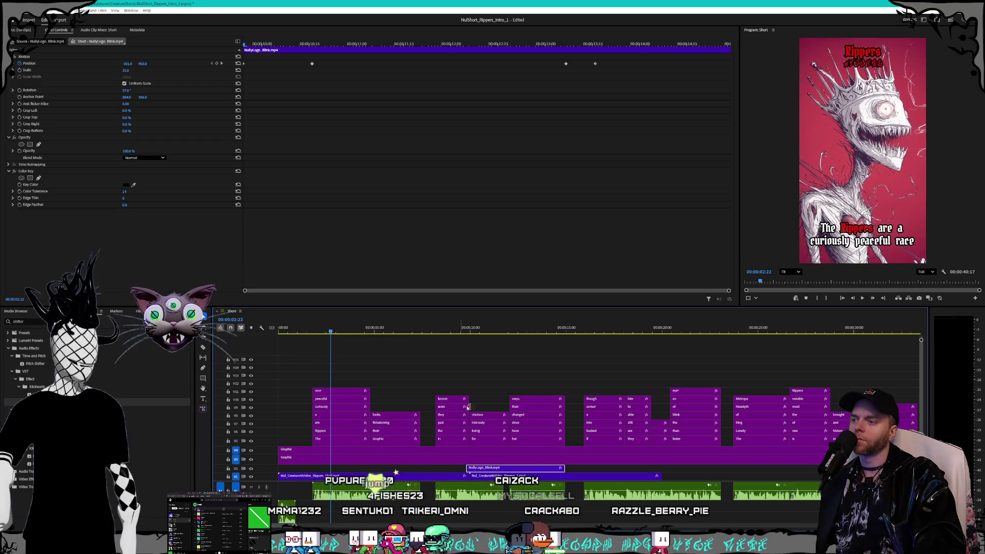
left_click(374, 511)
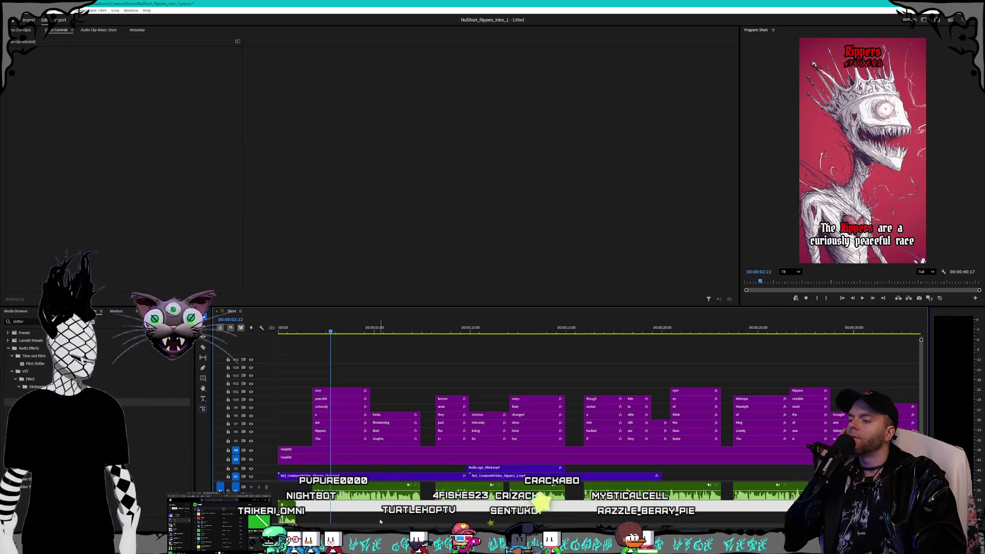
key("minus")
key("minus")
key("minus")
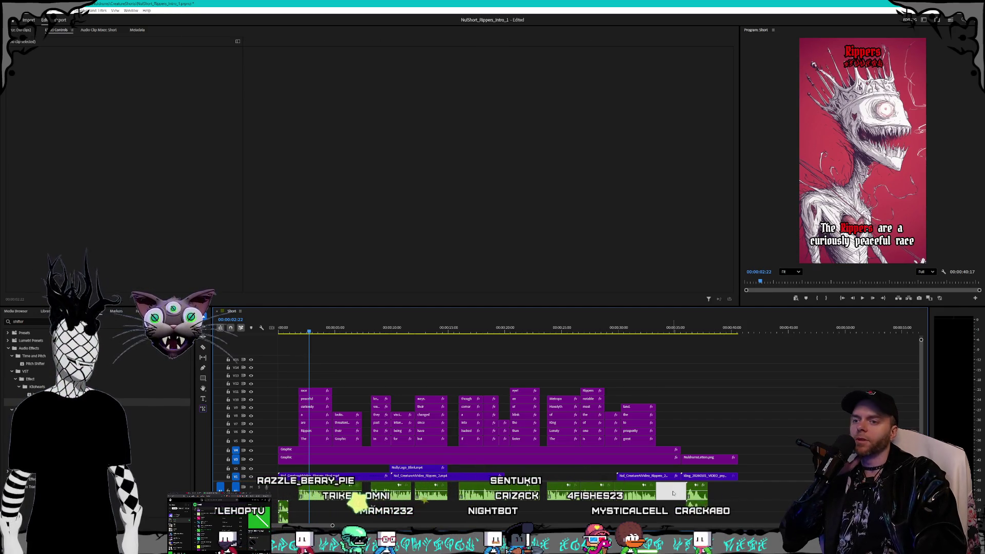
left_click(697, 493)
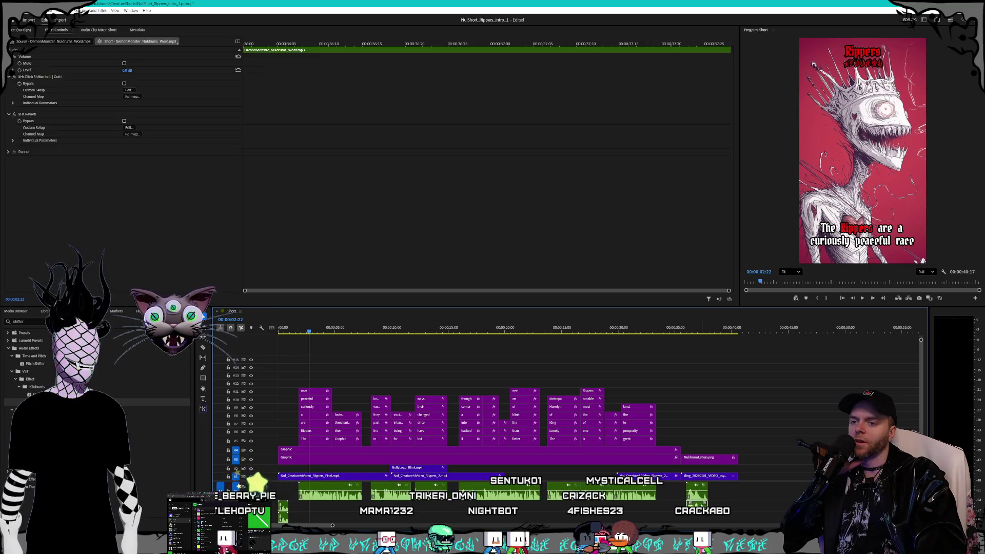
Collapse Reverb to review the kHs Pitch Shifter, deselect the clip, and return to the sequence start.
key("ctrl+z")
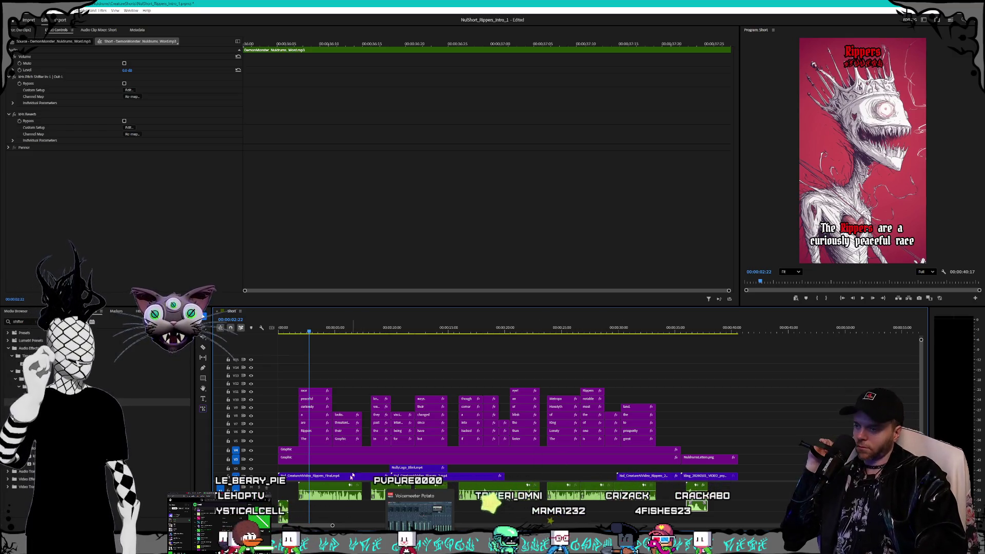
left_click(398, 512)
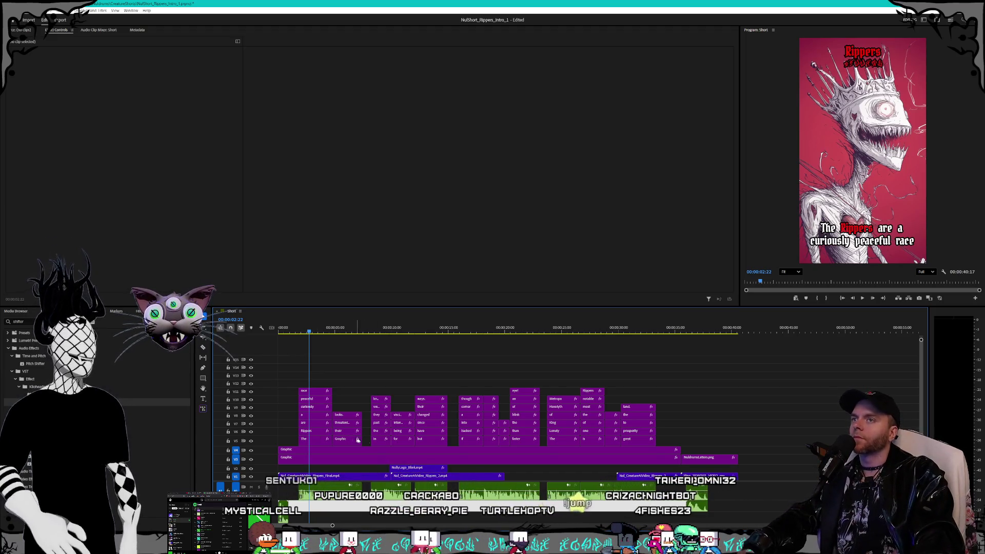
key("Home")
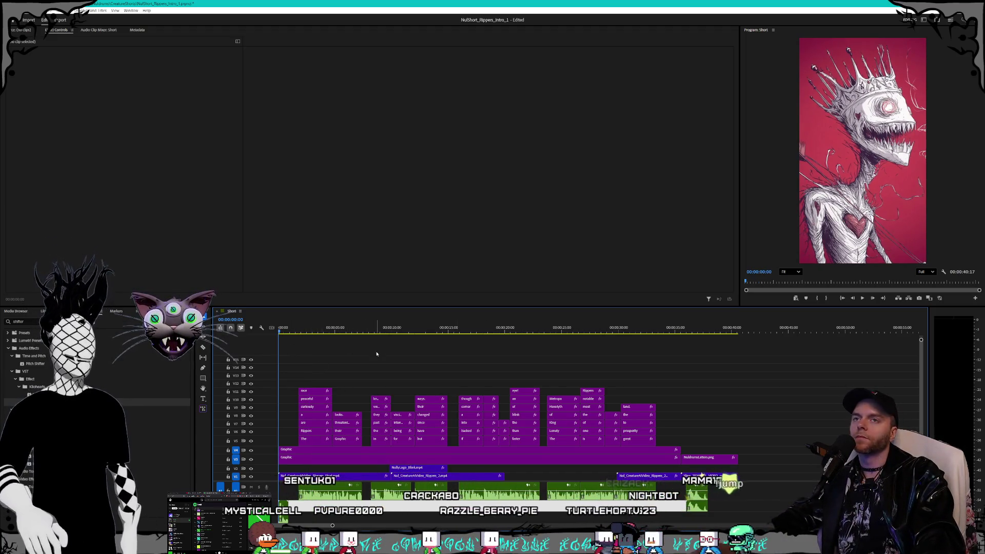
Play the opening to check the first caption, then set the playhead to 00:00:01:16.
key("space")
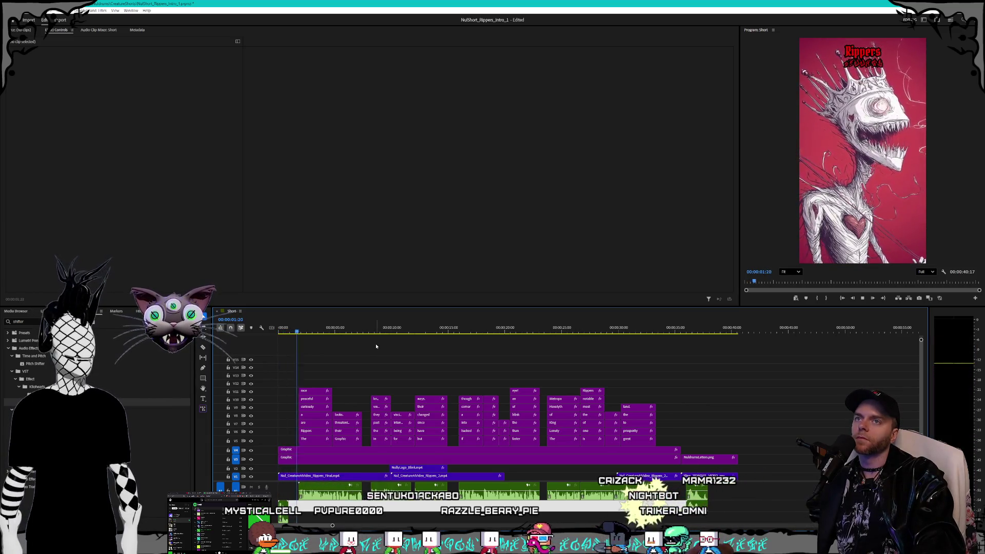
key("space")
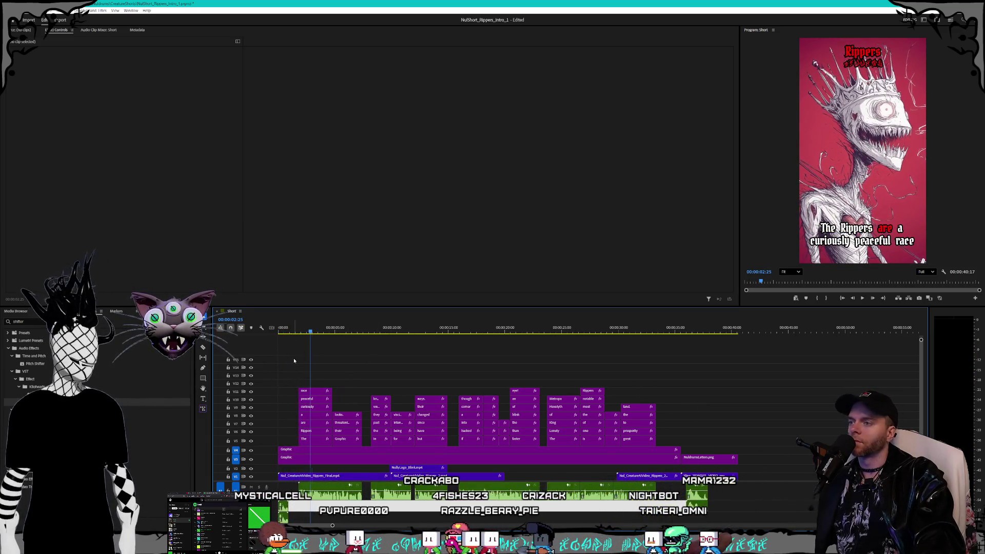
scroll(298, 363, "up", 5, "alt")
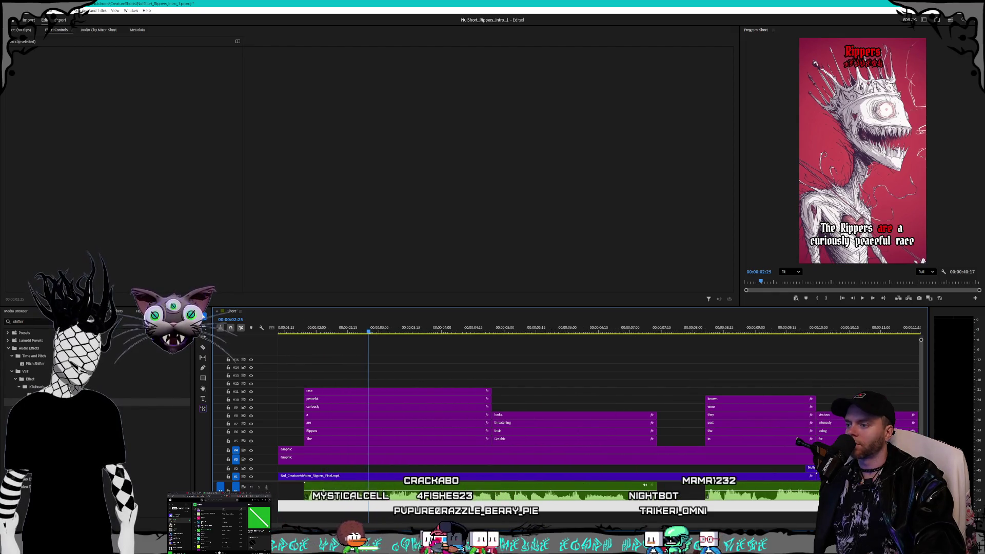
scroll(565, 411, "left", 3)
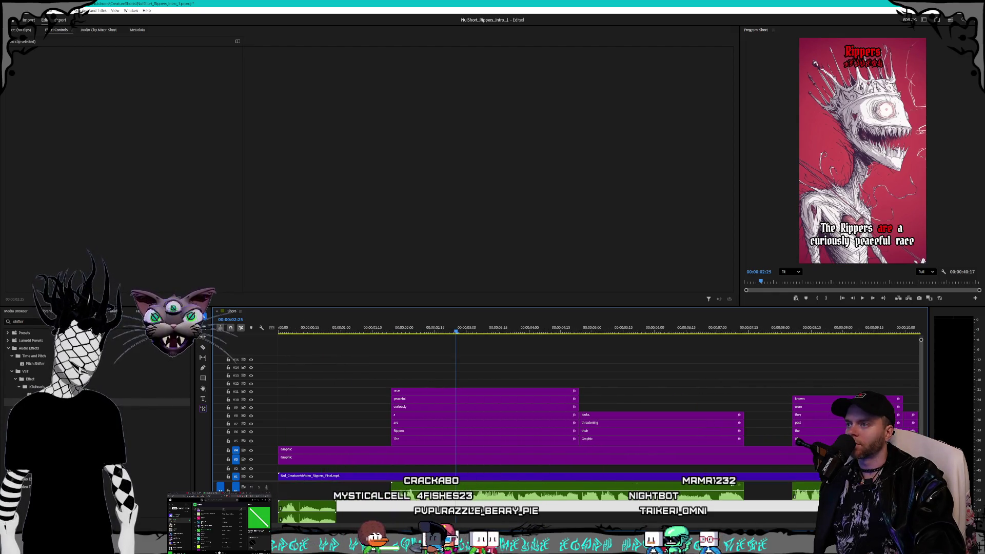
left_click(375, 329)
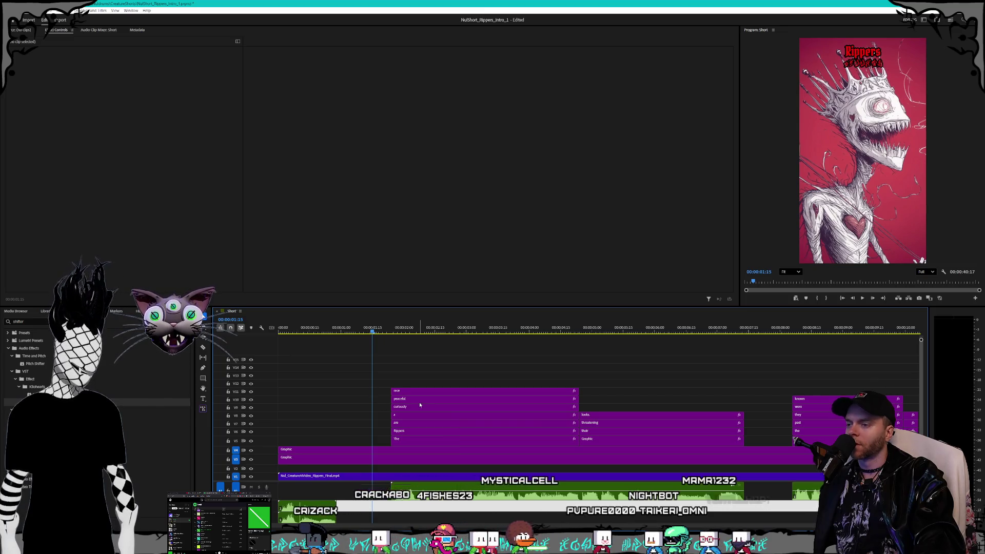
scroll(419, 405, "down", 6)
Select all caption clips on V5–V11 and shift them earlier in time.
mouse_move(725, 380)
left_mouse_down()
mouse_move(302, 438)
mouse_move(313, 445)
left_mouse_up()
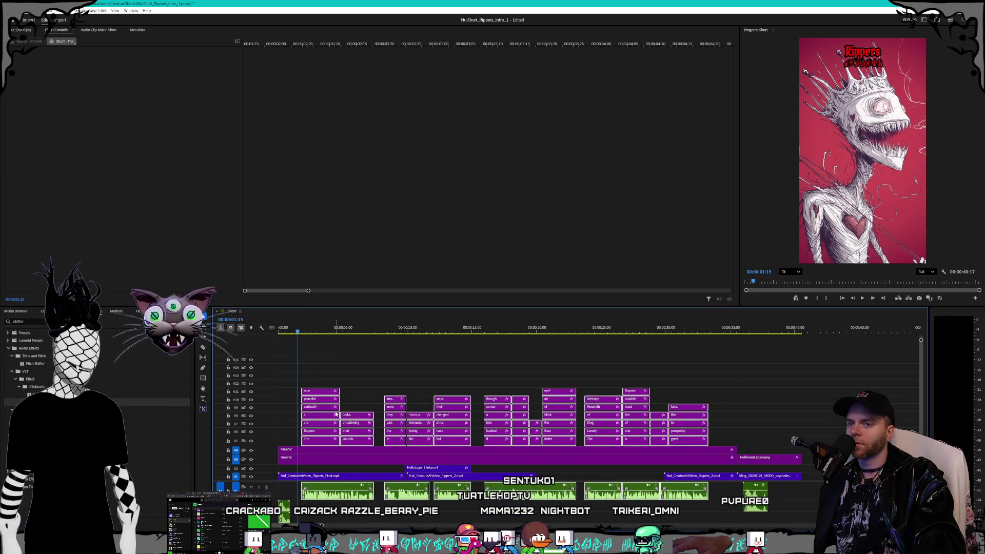
scroll(314, 414, "up", 3)
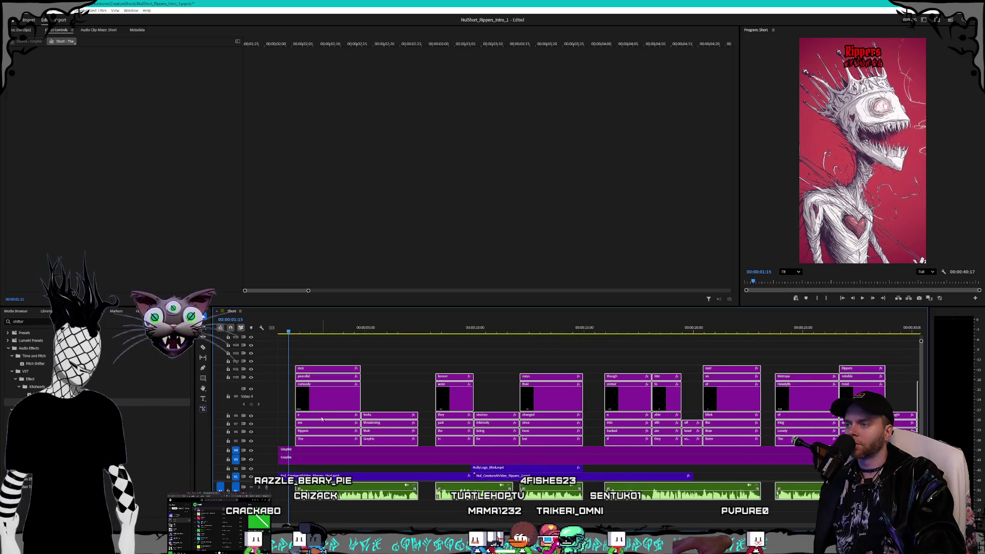
scroll(323, 404, "down", 3)
scroll(247, 395, "down", 3)
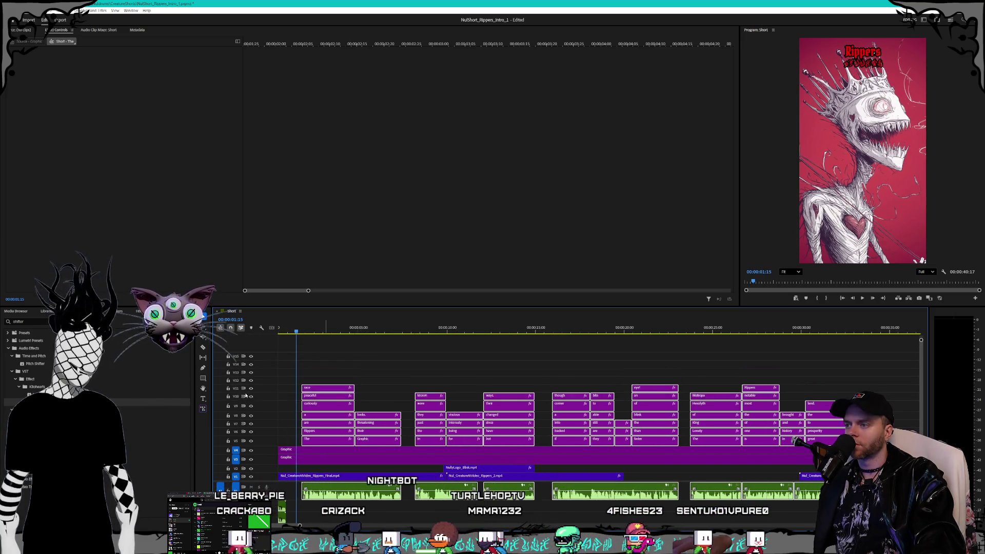
scroll(247, 395, "up", 5)
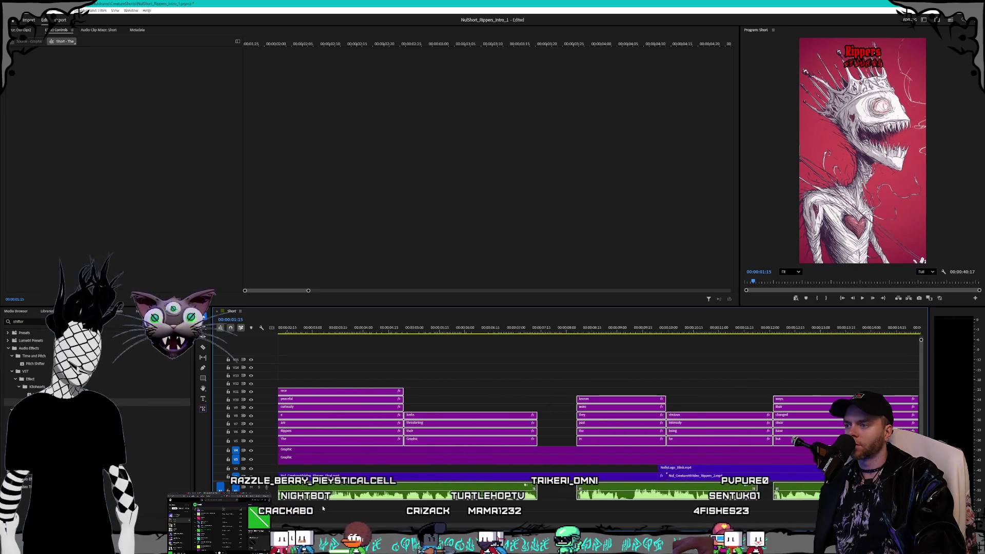
scroll(491, 397, "up", 3)
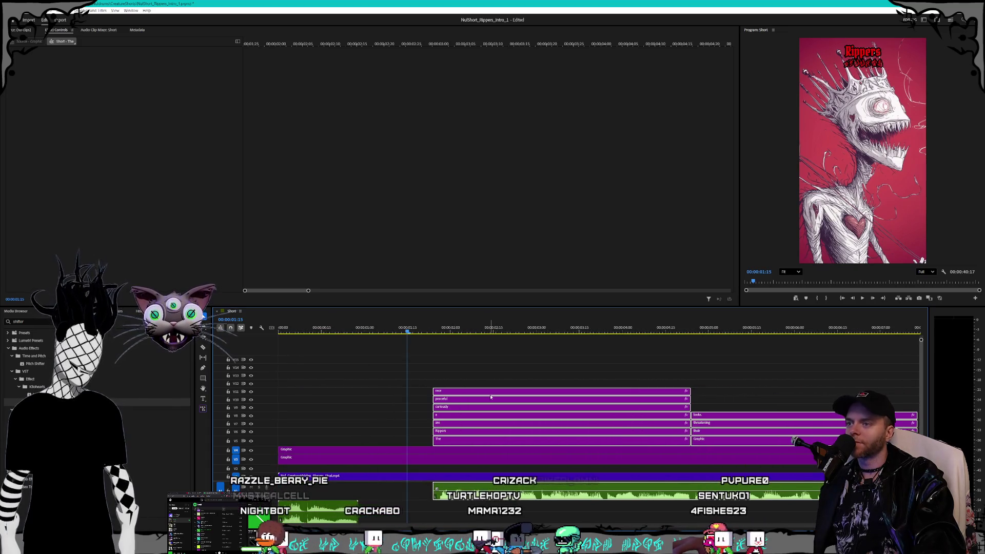
mouse_move(487, 392)
left_mouse_down()
mouse_move(467, 394)
mouse_move(442, 374)
left_mouse_up()
Replay the opening, undo the caption shift, and reselect all the caption clips.
key("Home")
key("space")
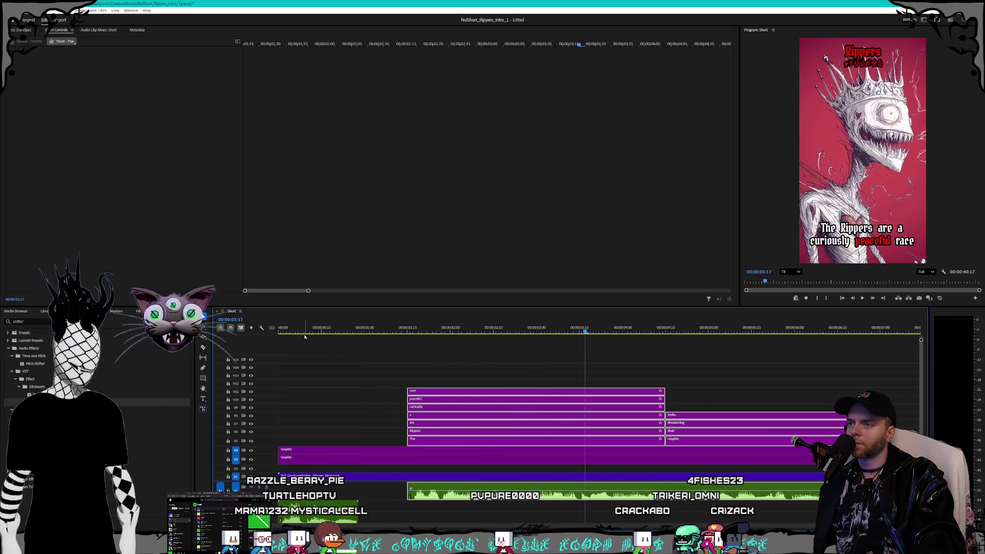
key("ctrl+z")
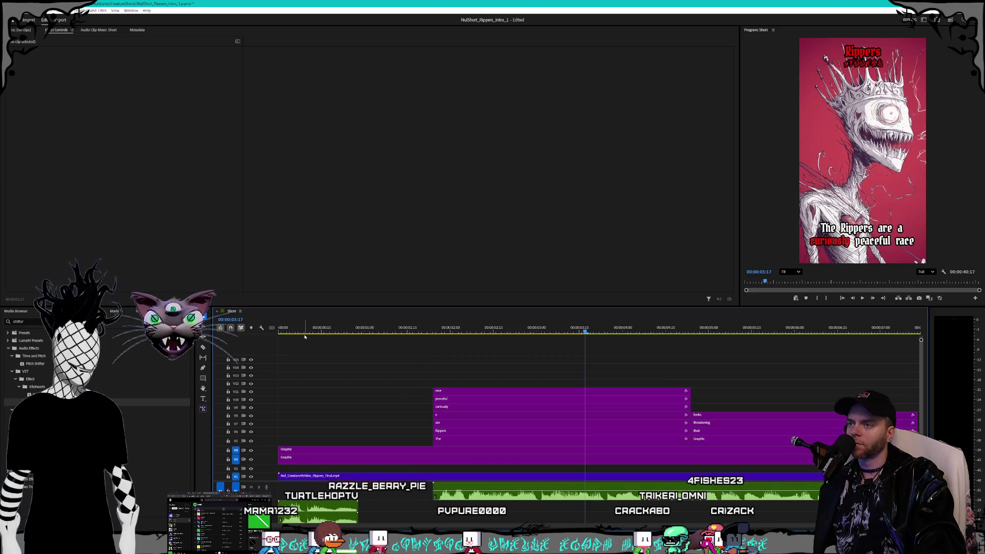
key("Home")
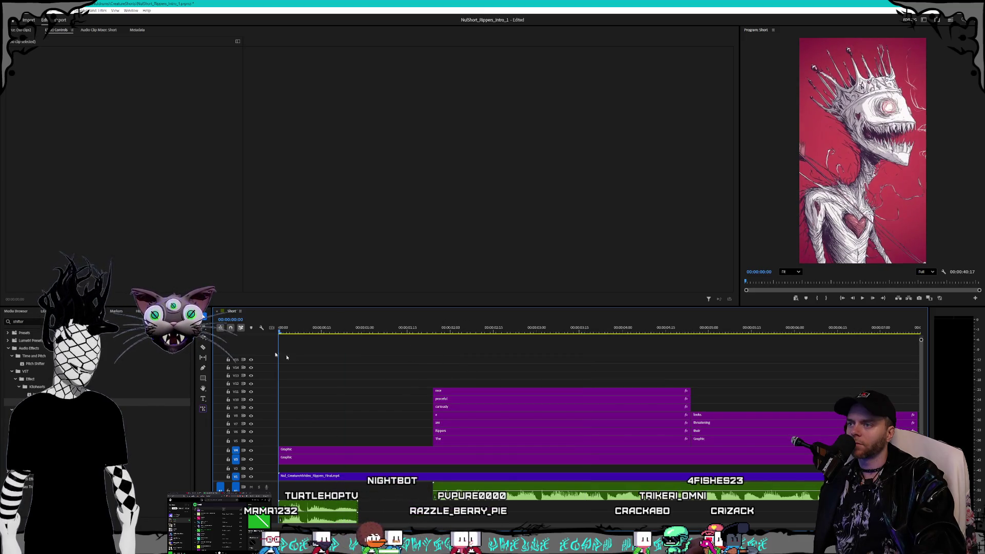
key("space")
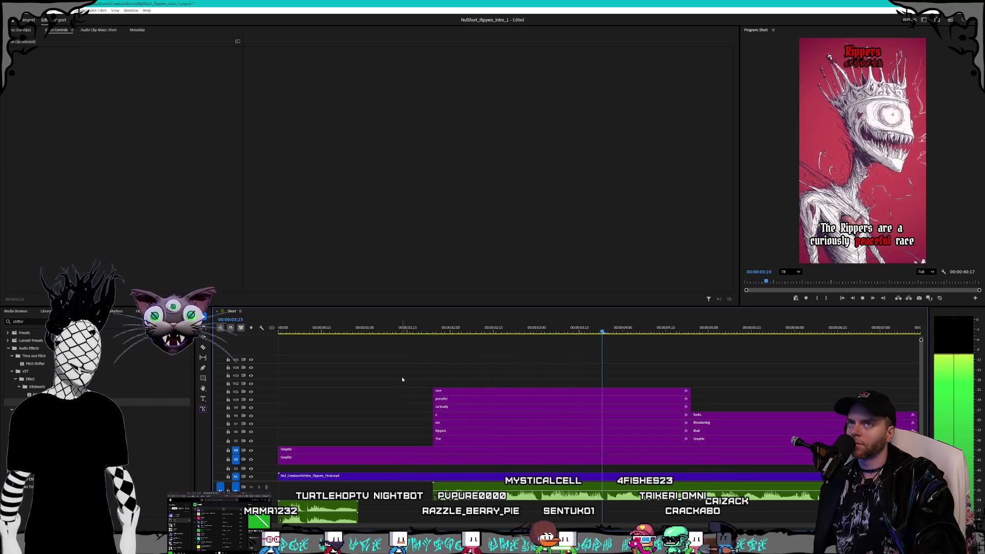
key("space")
scroll(430, 388, "down", 6)
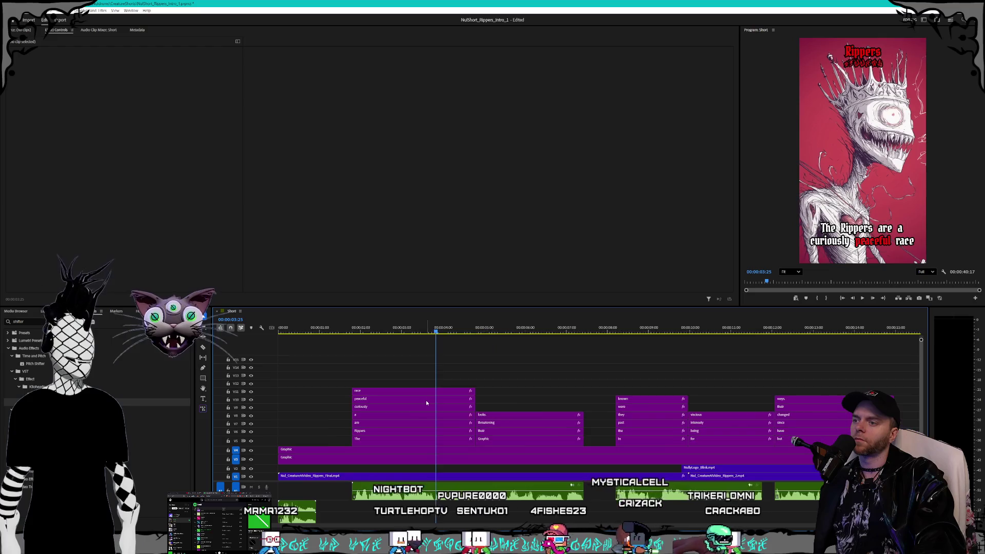
scroll(425, 403, "down", 2)
left_click_drag(661, 385, 303, 444)
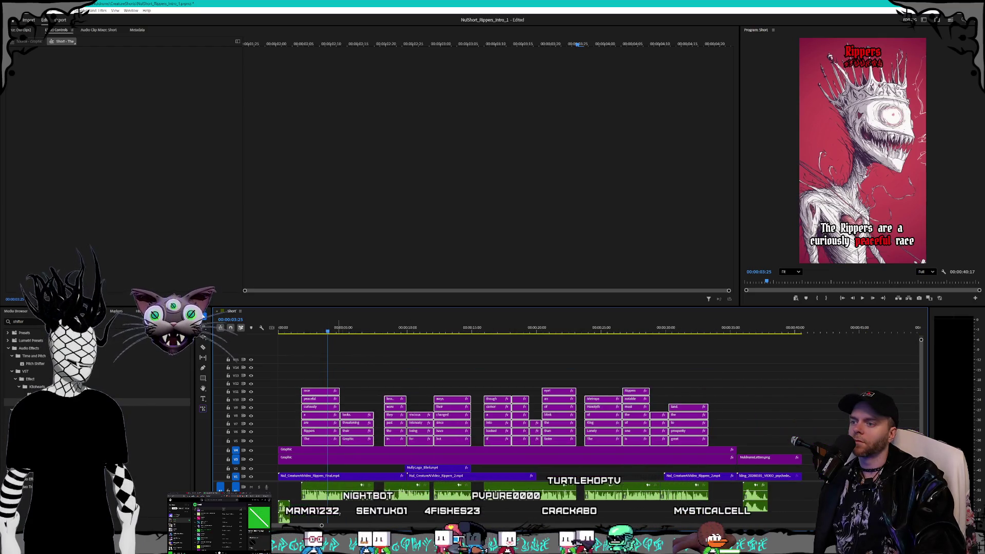
Snap the caption clips to start at 00:00:02:00 and deselect them.
scroll(310, 353, "up", 6)
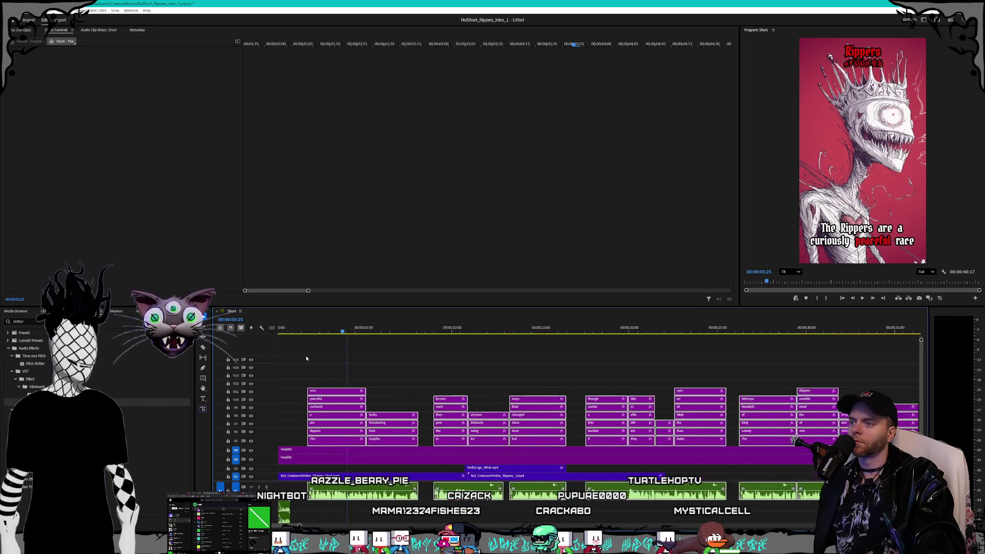
scroll(310, 353, "up", 1)
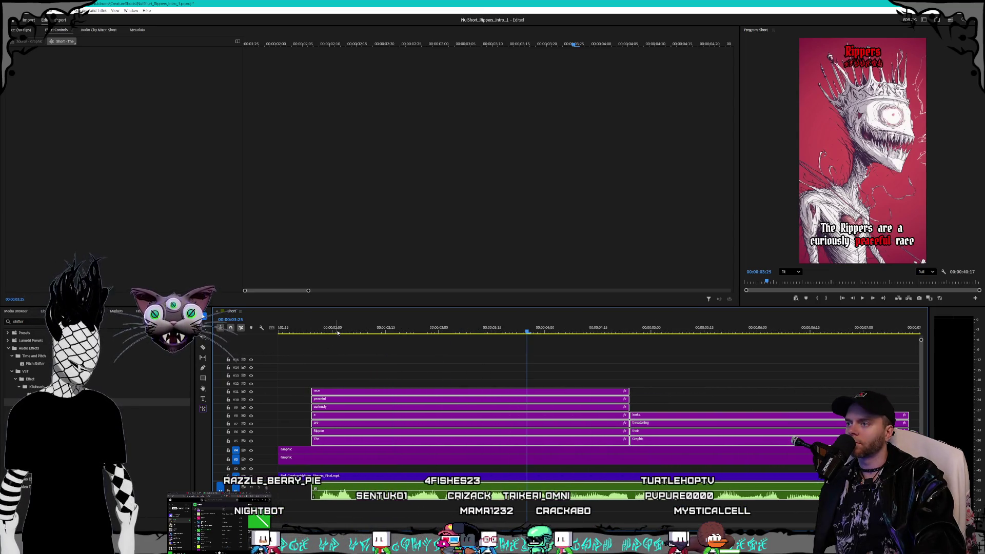
left_click(333, 332)
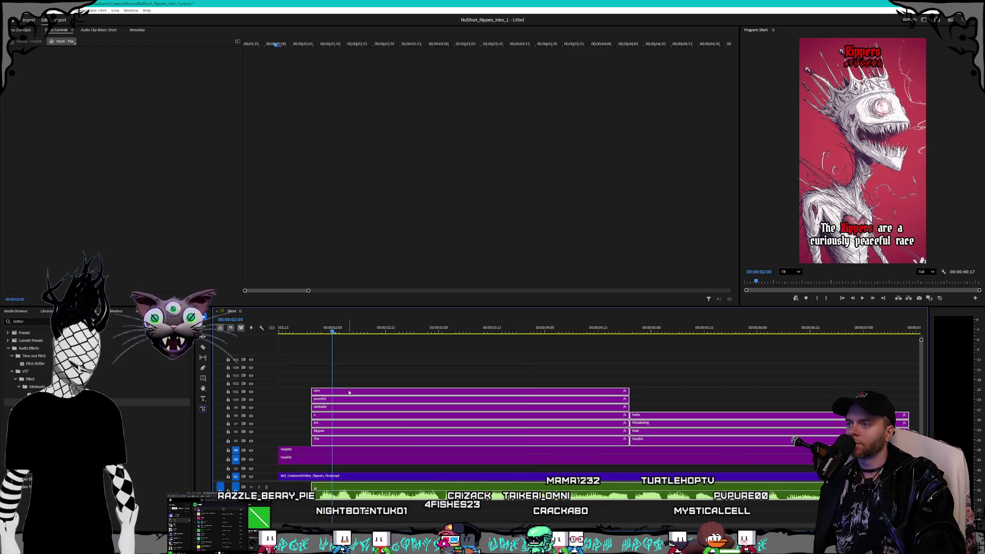
left_click_drag(354, 394, 366, 391)
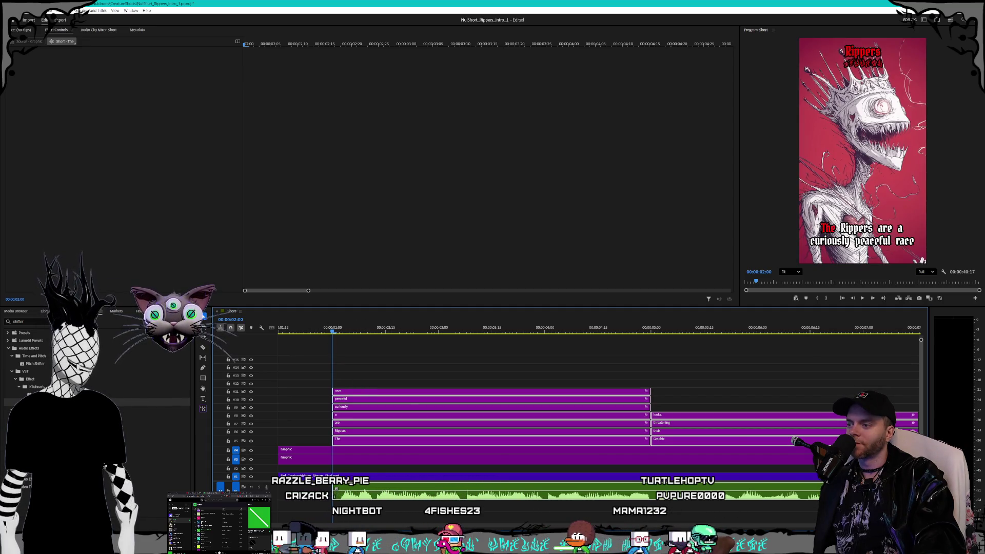
scroll(414, 481, "down", 4)
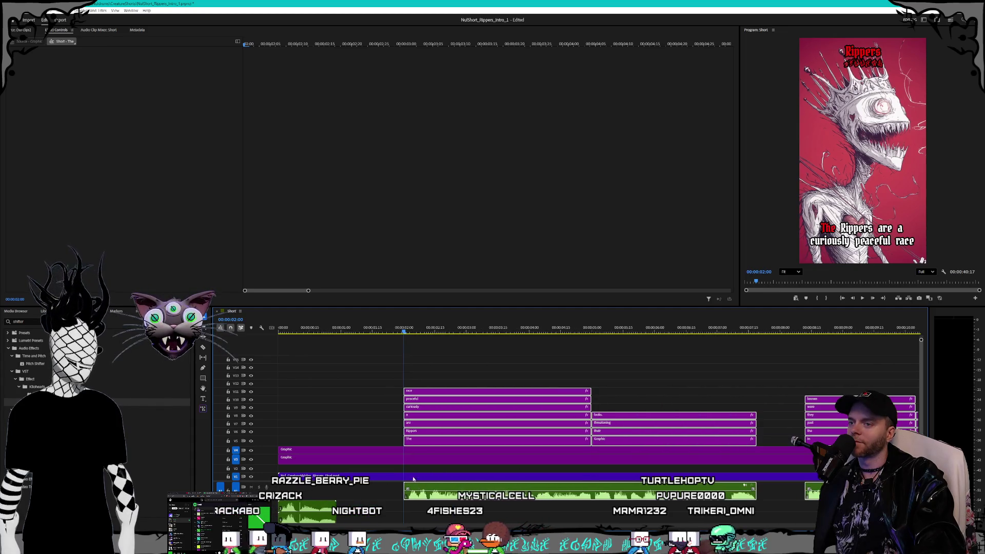
scroll(376, 441, "down", 5)
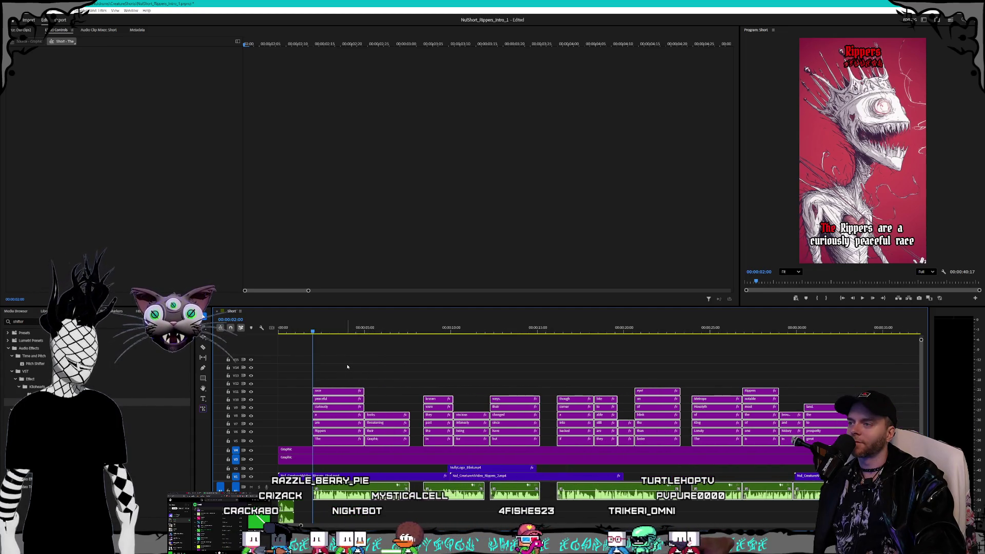
left_click(331, 359)
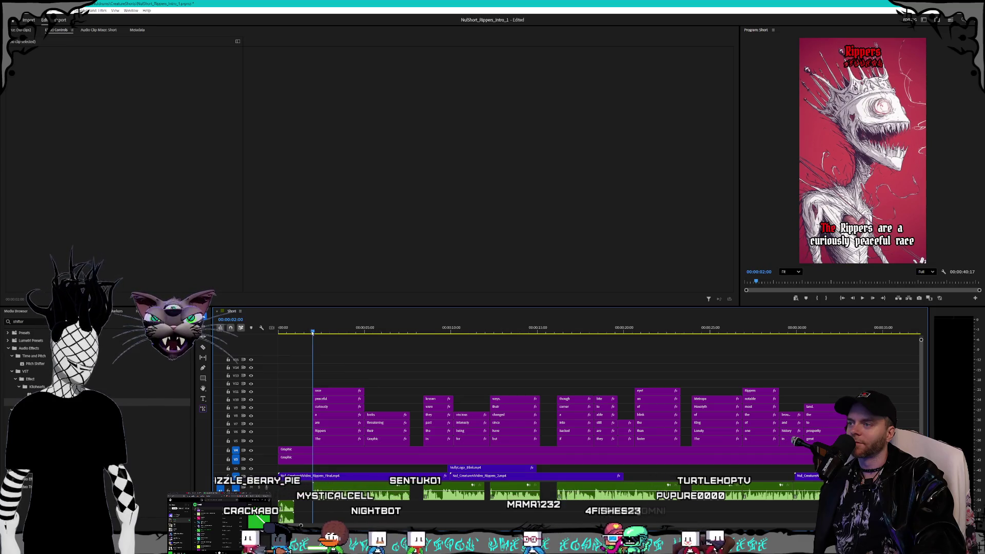
Replay the opening from the sequence start to review caption timing.
left_click_drag(313, 333, 279, 333)
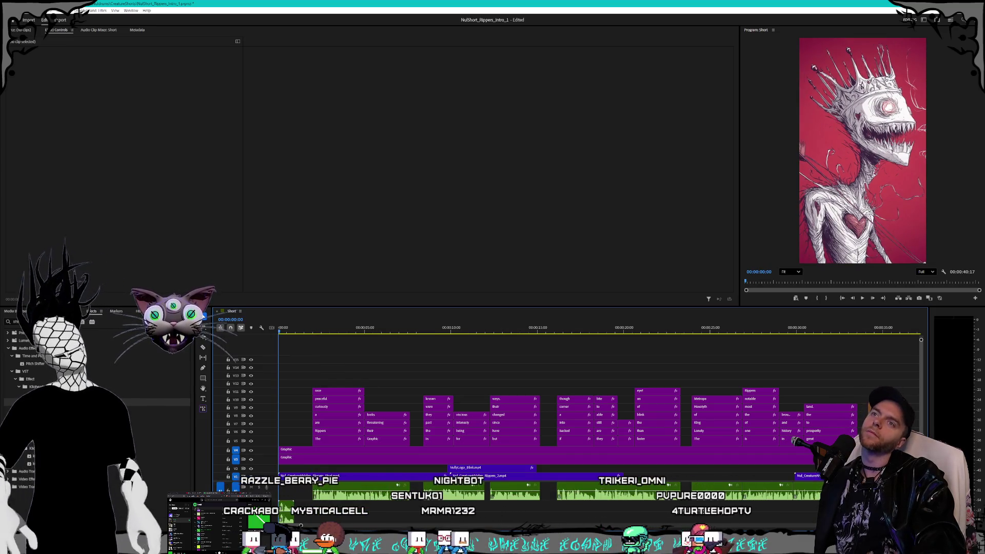
key("space")
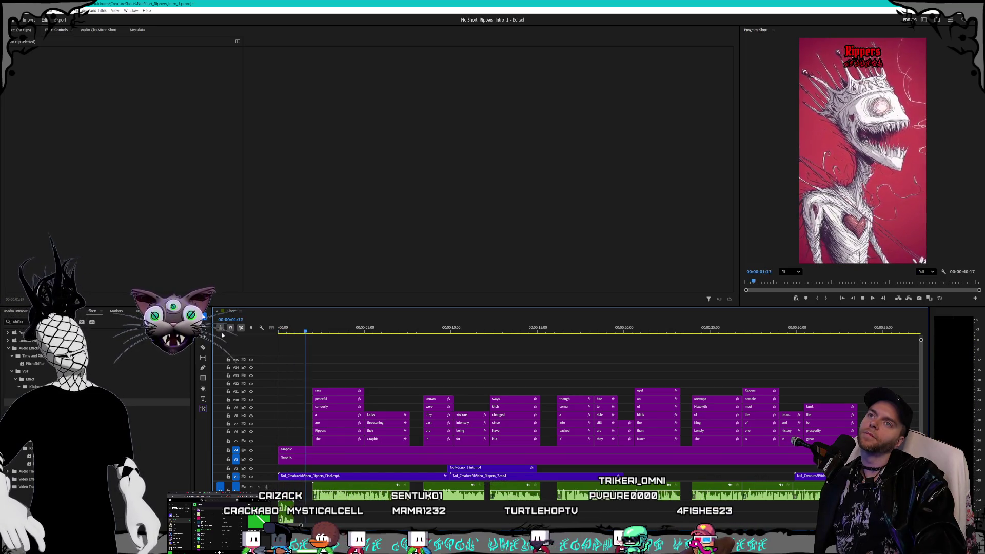
key("space")
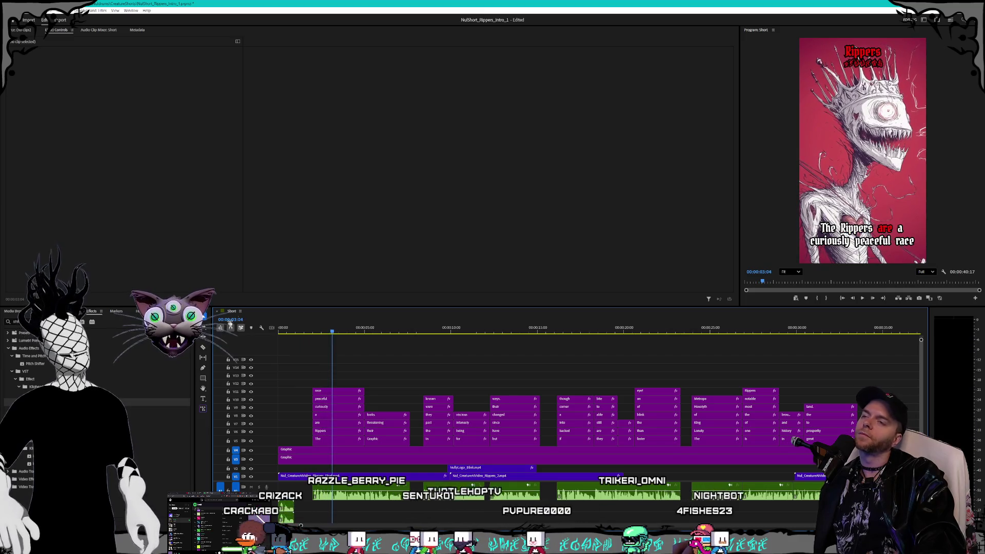
key("Home")
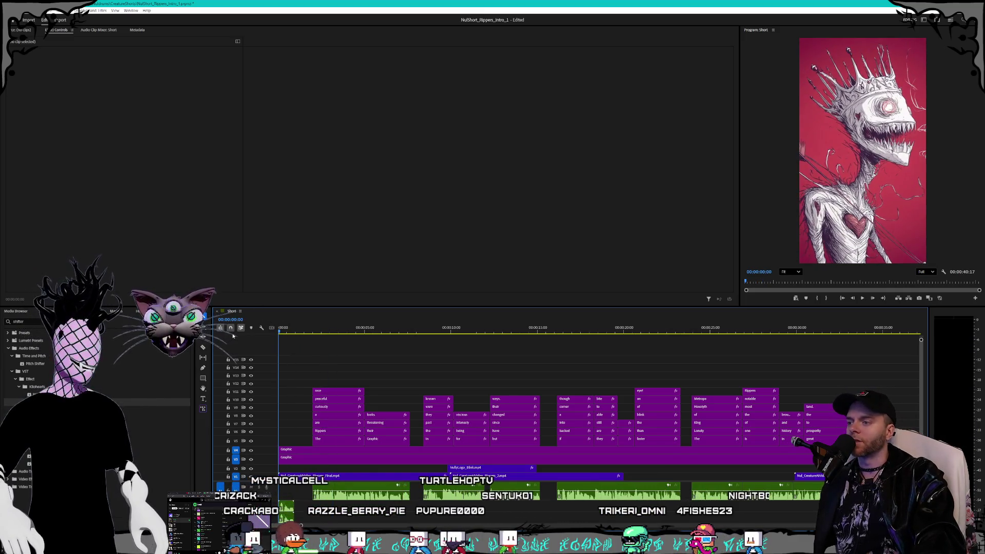
key("space")
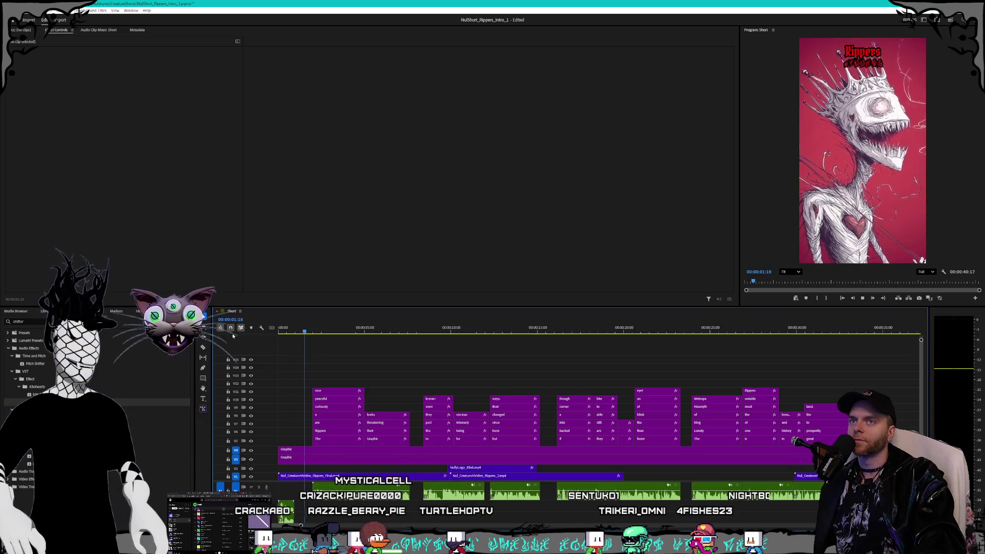
key("space")
Select the opening caption stack and make it start at 00:00:01:15.
mouse_move(854, 375)
left_mouse_down()
mouse_move(621, 422)
mouse_move(311, 445)
left_mouse_up()
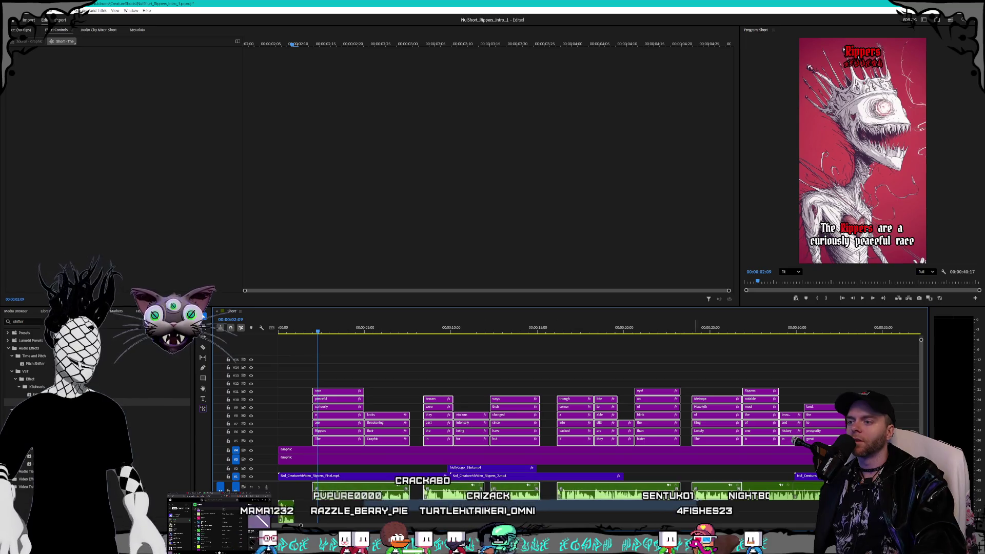
scroll(390, 392, "up", 5)
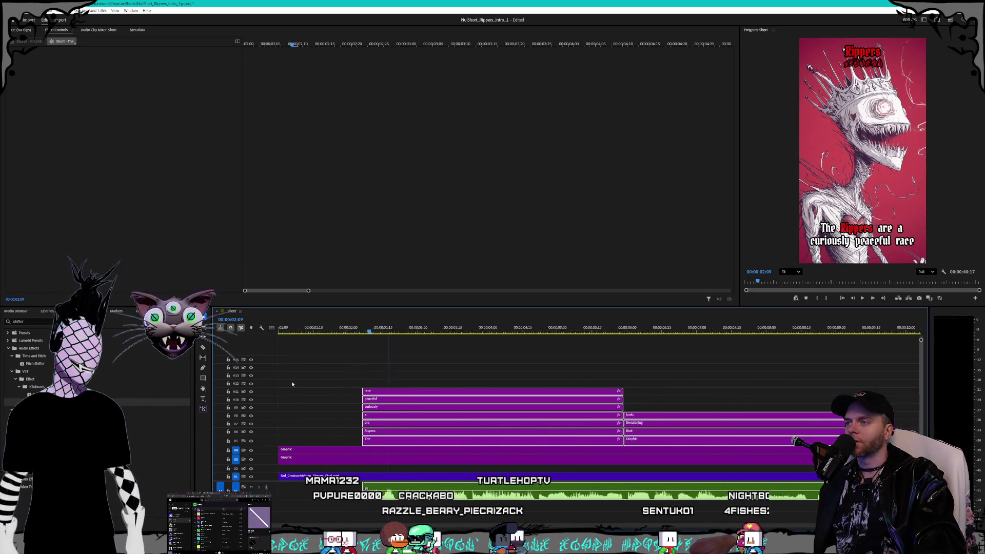
scroll(290, 357, "up", 2)
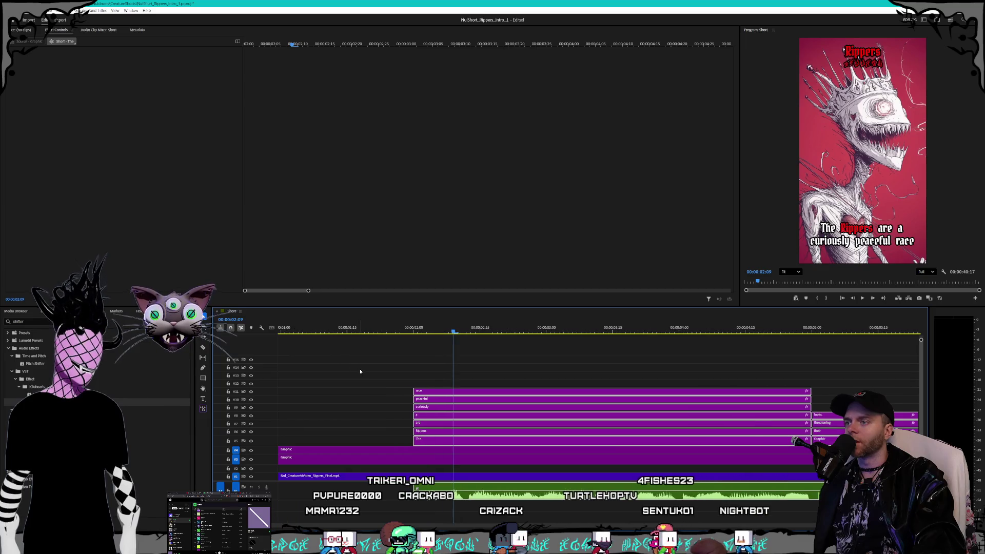
left_click_drag(440, 393, 371, 393)
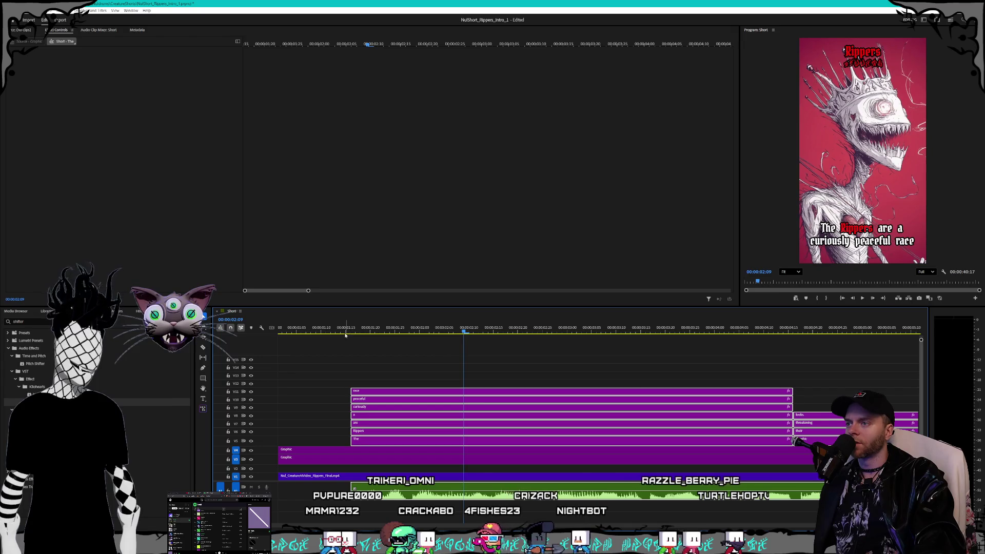
left_click(345, 333)
left_click_drag(373, 397, 368, 397)
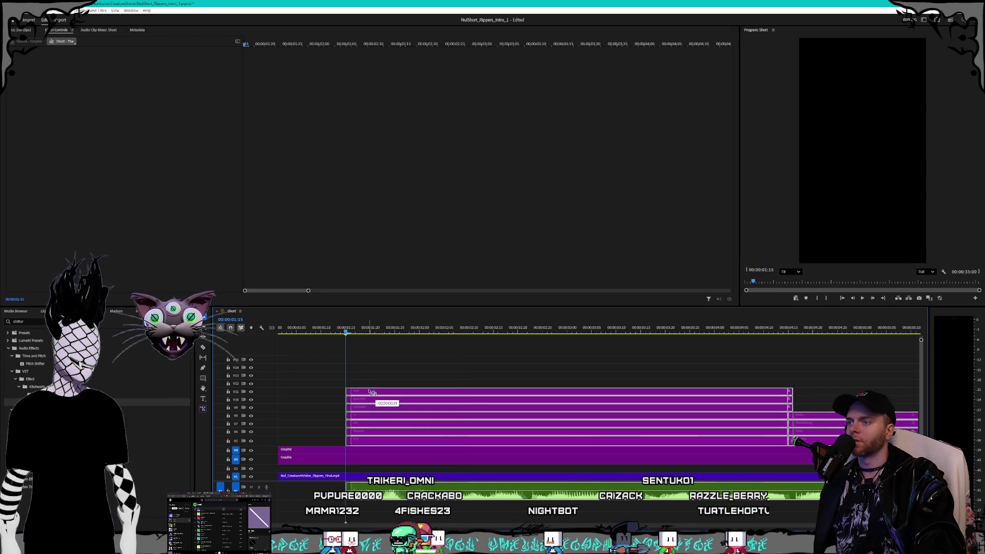
scroll(337, 395, "down", 10)
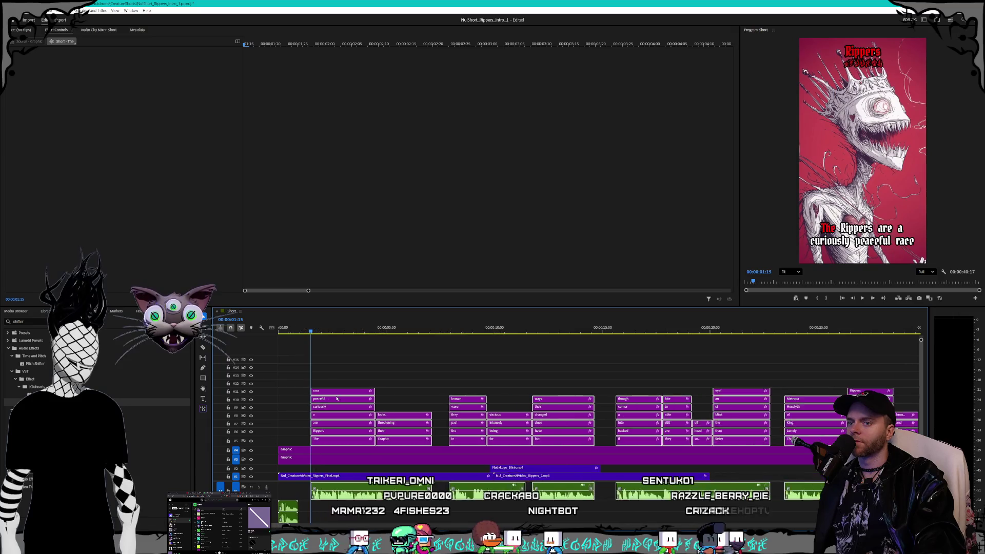
Replay the opening to confirm the caption timing and deselect the timeline clips.
key("Home")
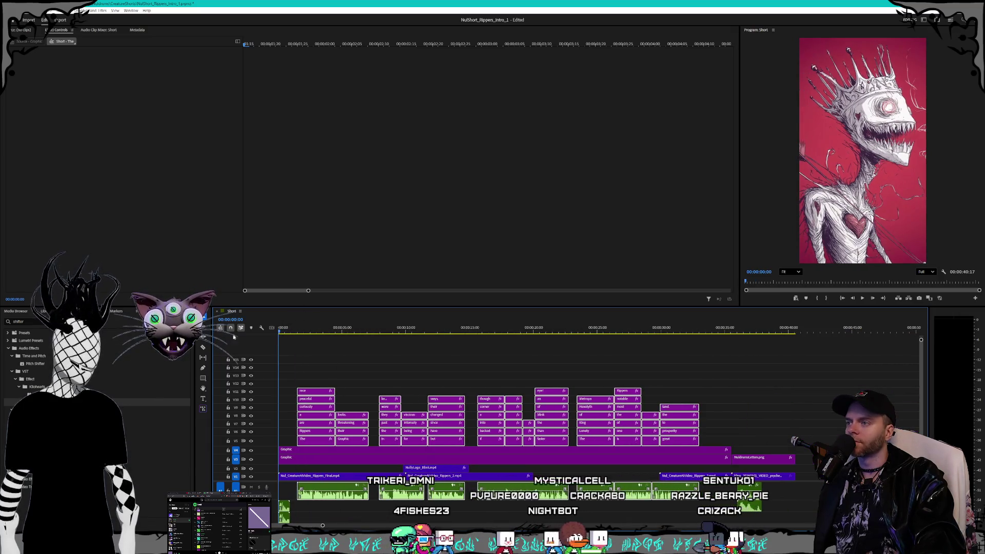
key("space")
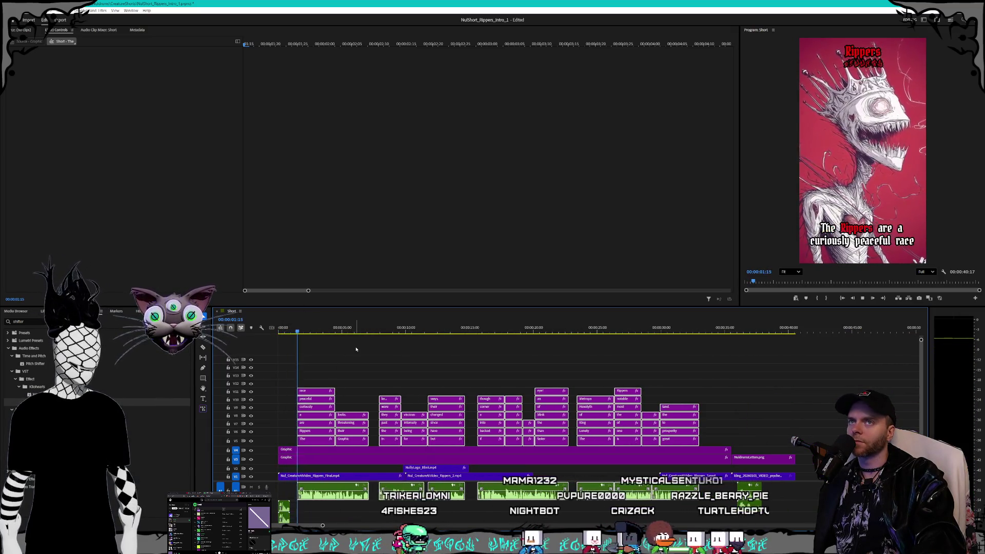
key("space")
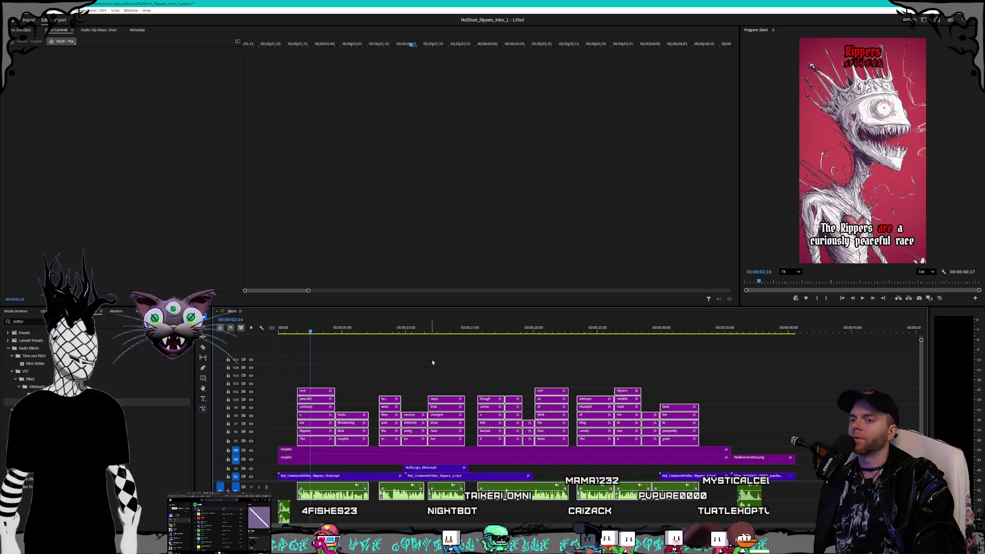
left_click(756, 390)
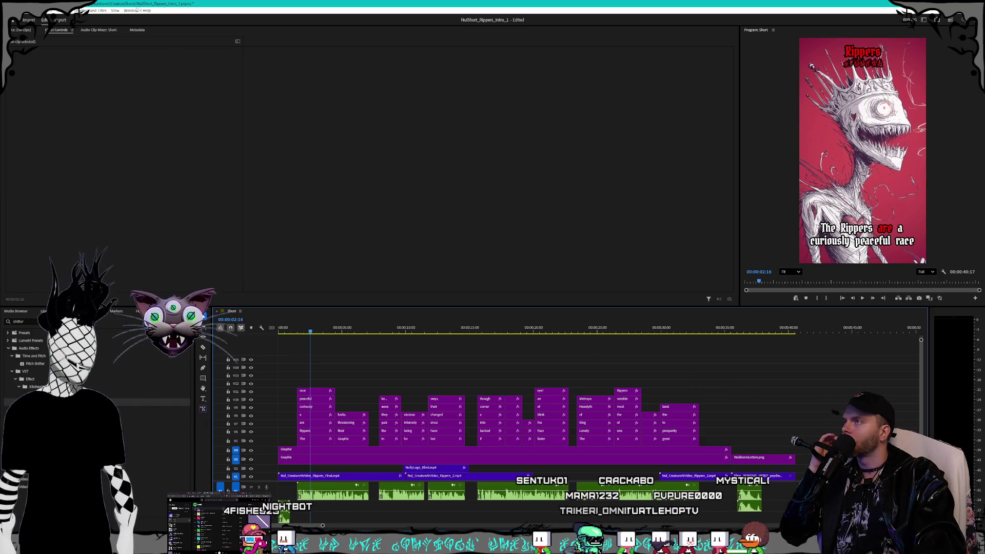
key("alt+f")
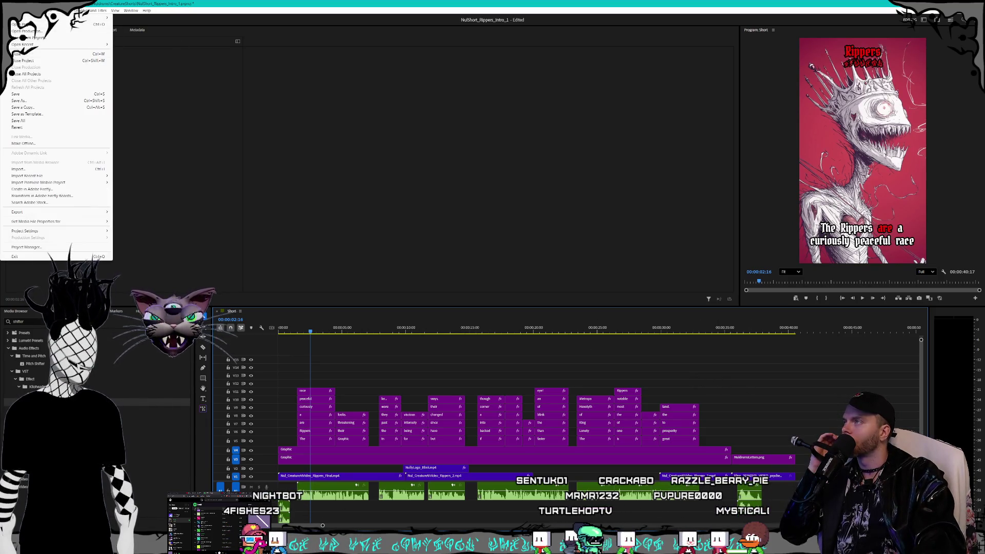
Save the Rippers project, then open the recent NulShort_Cyrens_Intro_1.prproj.
left_click(24, 94)
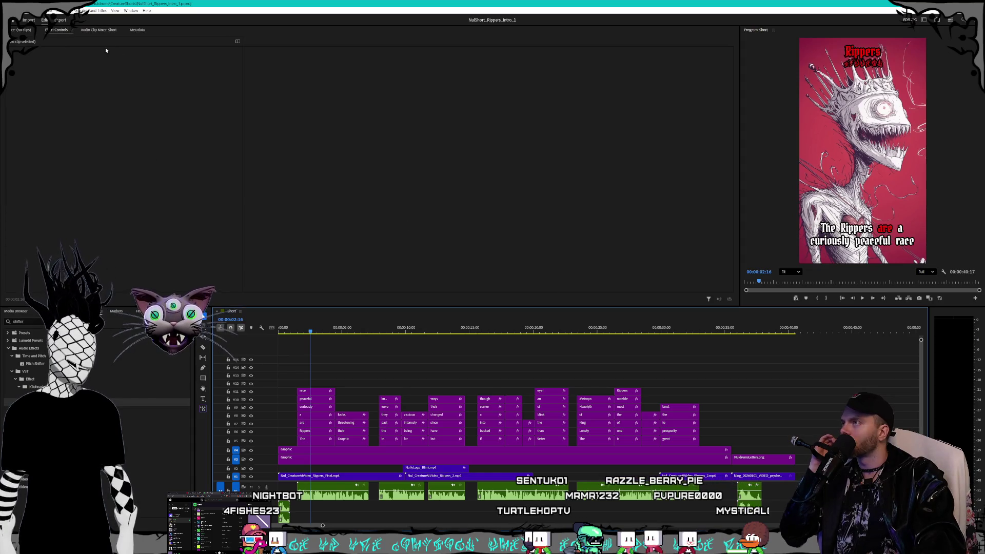
key("alt+f")
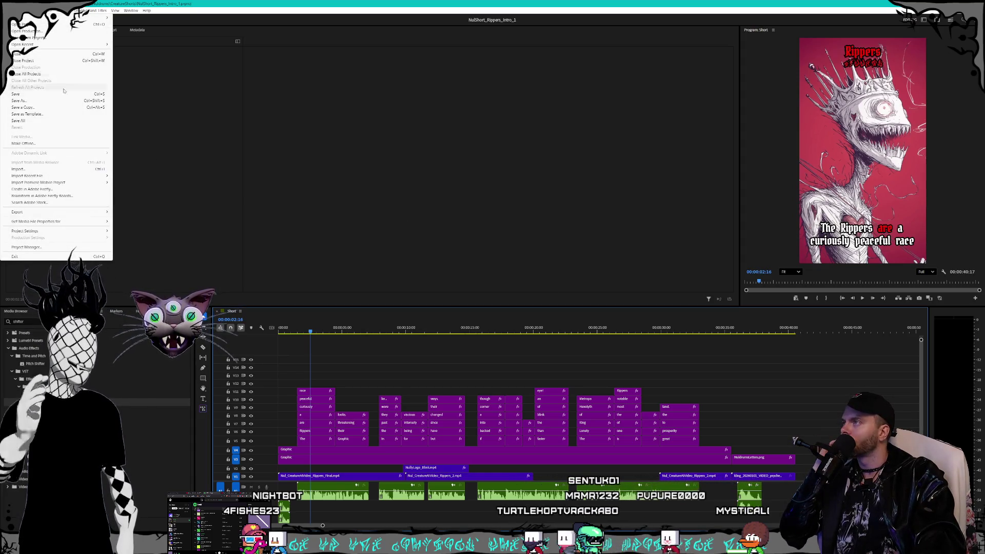
mouse_move(65, 49)
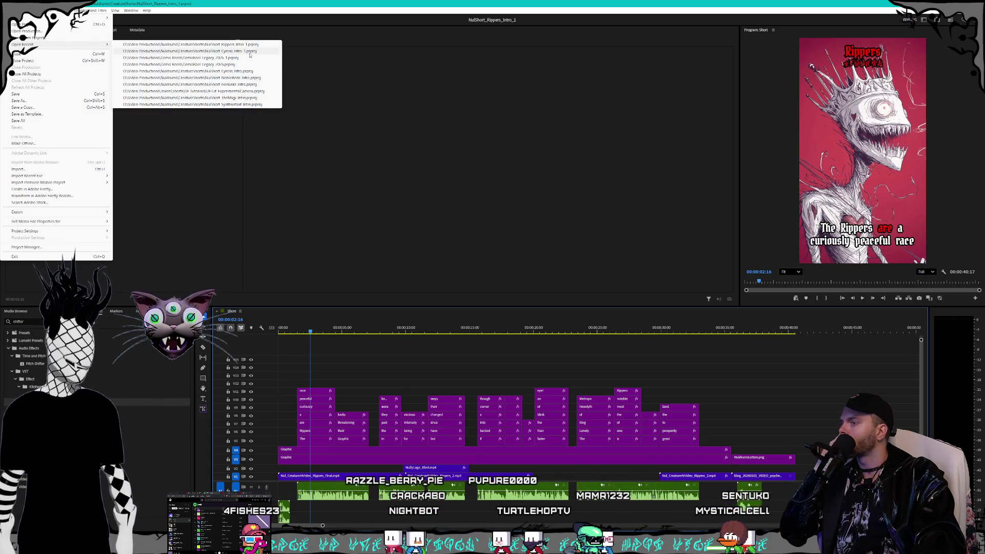
left_click(250, 51)
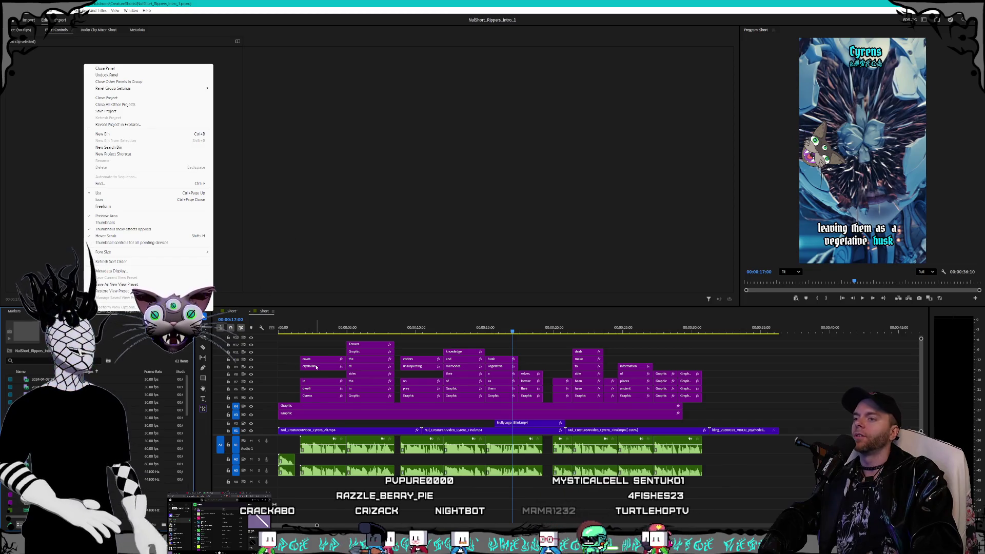
left_click(326, 331)
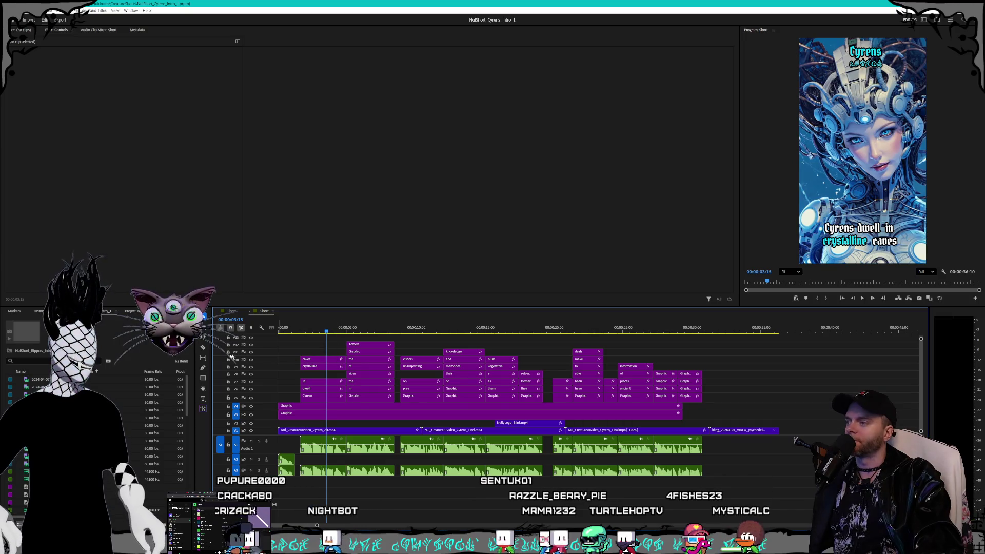
Select the Cyrens caption clips on V5–V10 with the narration audio and move them two frames earlier.
scroll(345, 386, "up", 2)
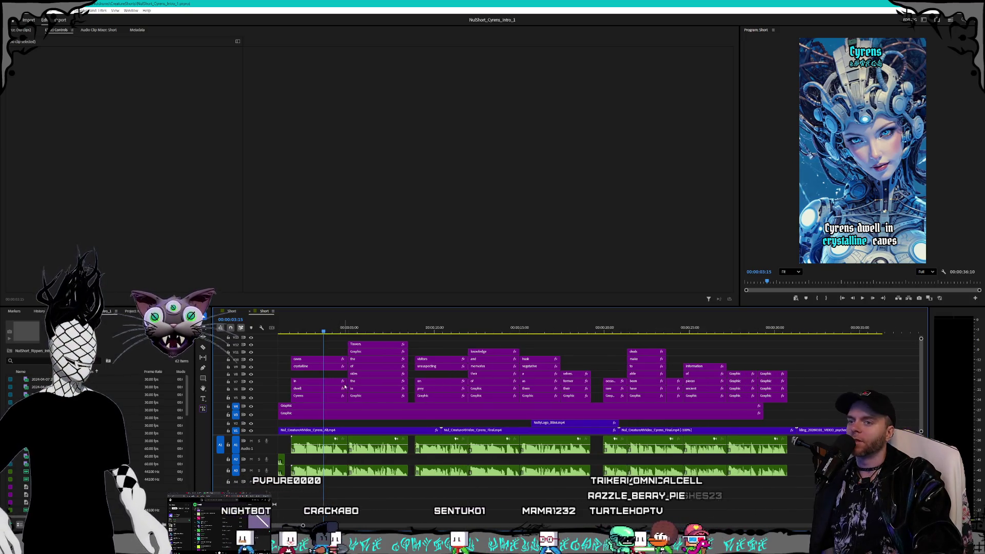
scroll(344, 386, "up", 1)
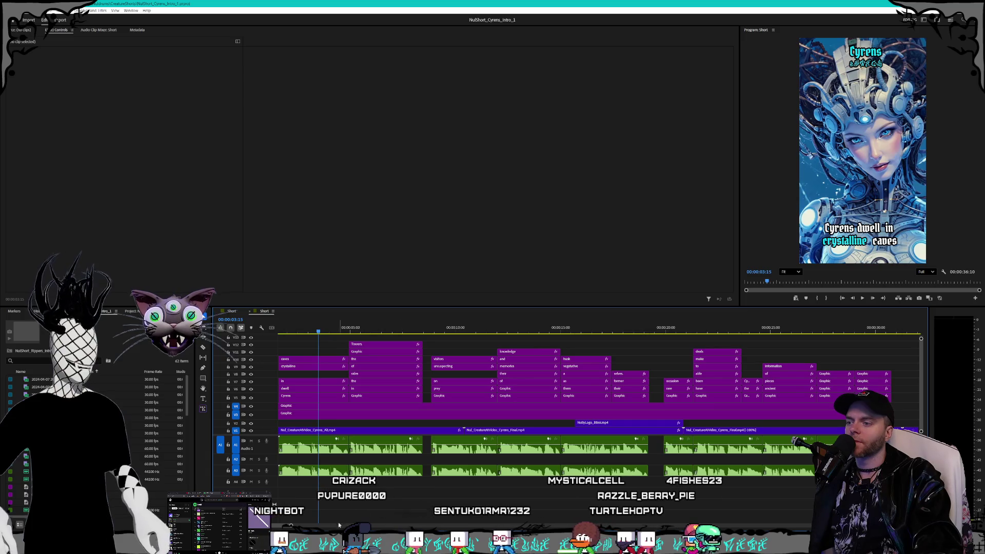
scroll(595, 385, "left", 2)
scroll(555, 372, "down", 1)
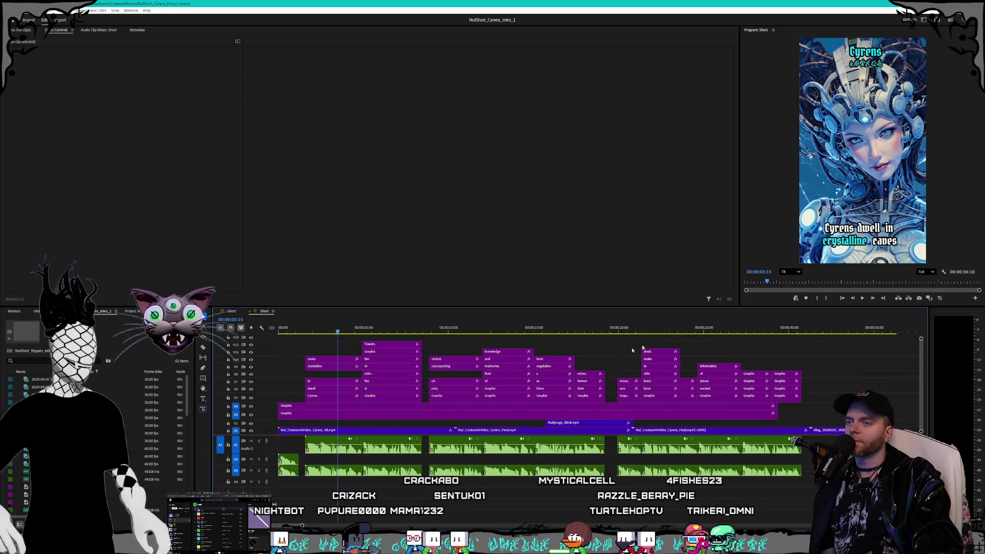
mouse_move(825, 354)
left_mouse_down()
mouse_move(428, 375)
mouse_move(302, 401)
left_mouse_up()
left_click_drag(331, 444, 561, 505)
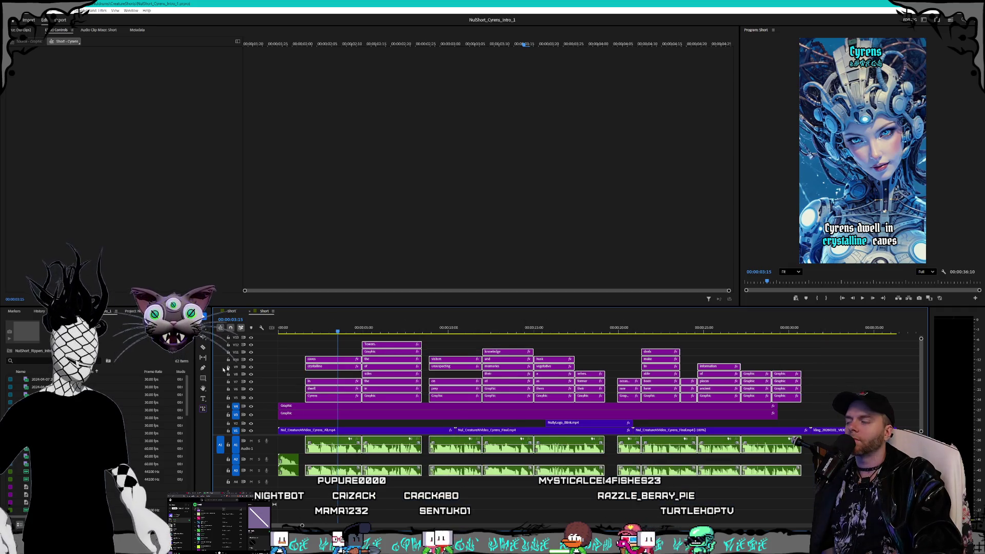
scroll(288, 367, "up", 5)
scroll(290, 369, "up", 3)
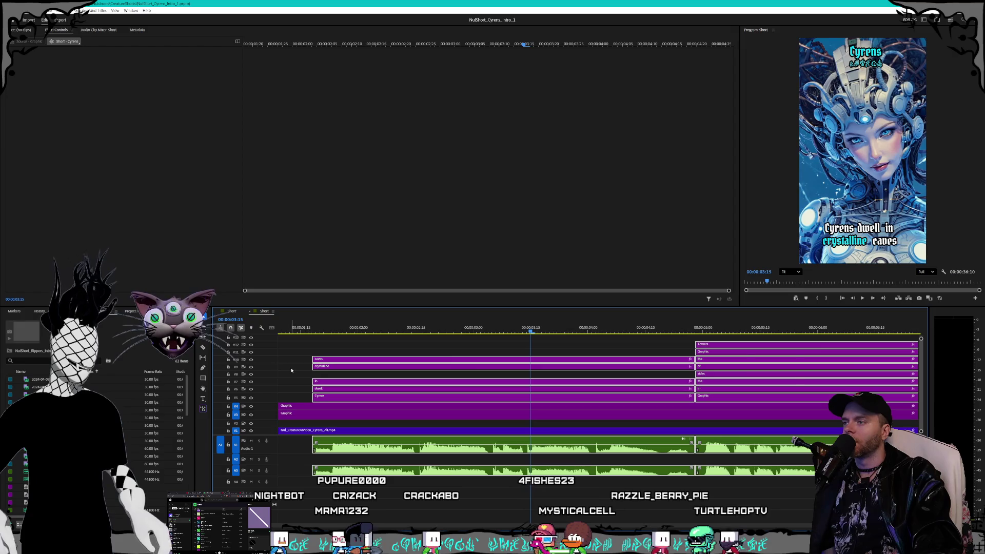
scroll(303, 365, "up", 2)
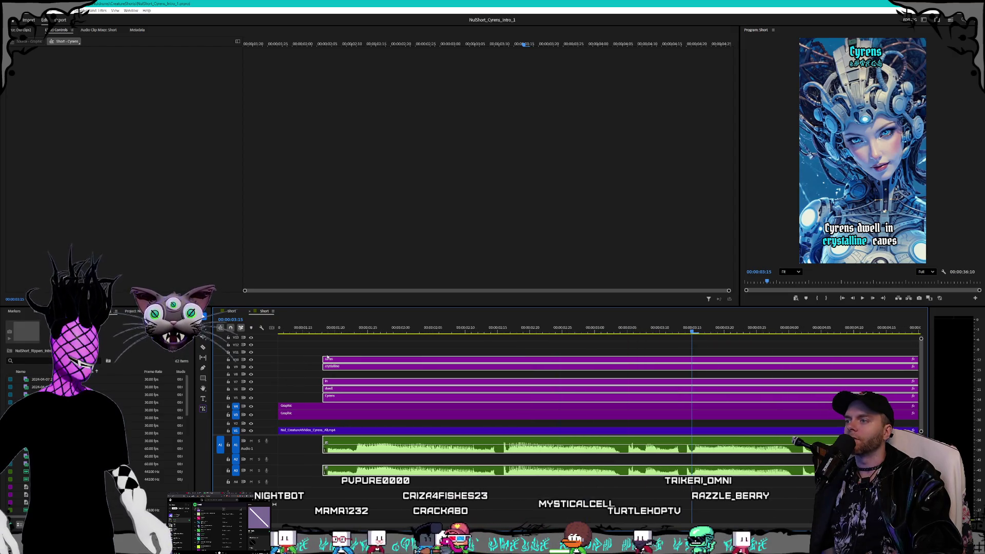
left_click_drag(336, 360, 322, 363)
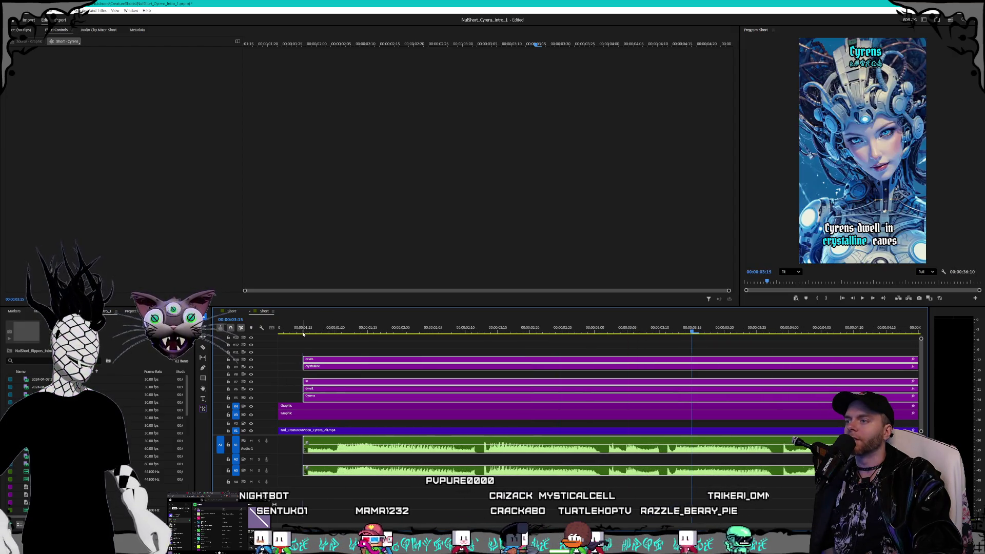
scroll(356, 413, "down", 8)
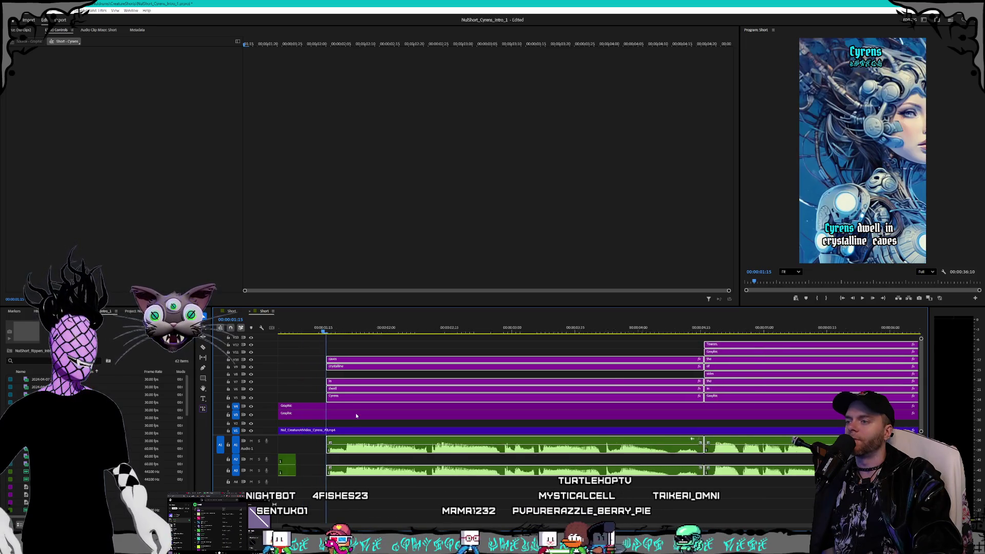
scroll(389, 414, "down", 1)
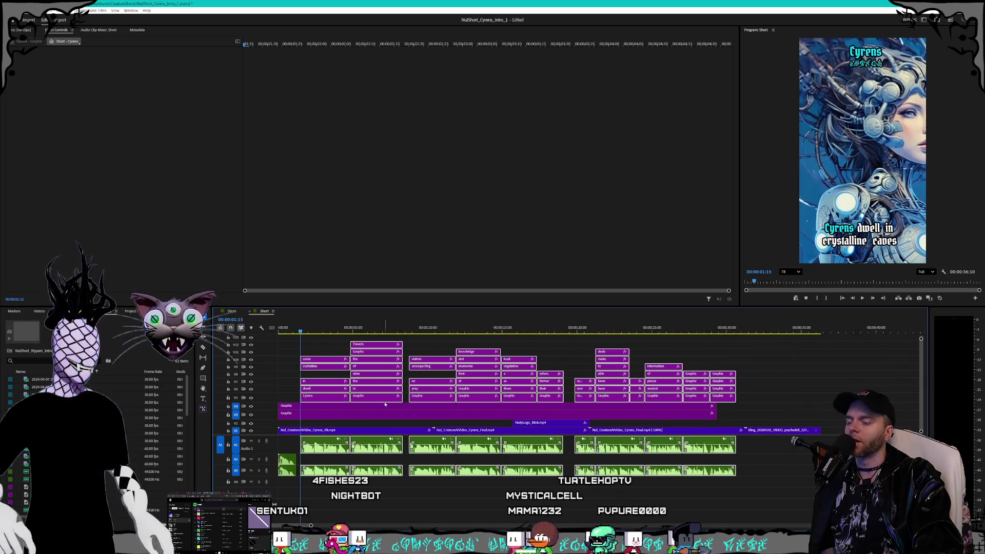
Check the opening timing and move the caves caption clips two frames later.
key("space")
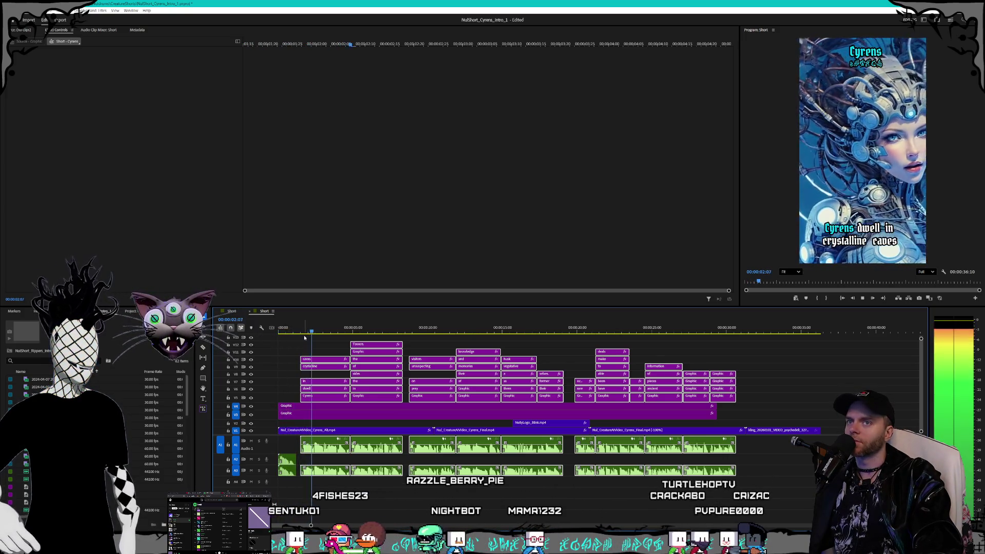
key("space")
key("space")
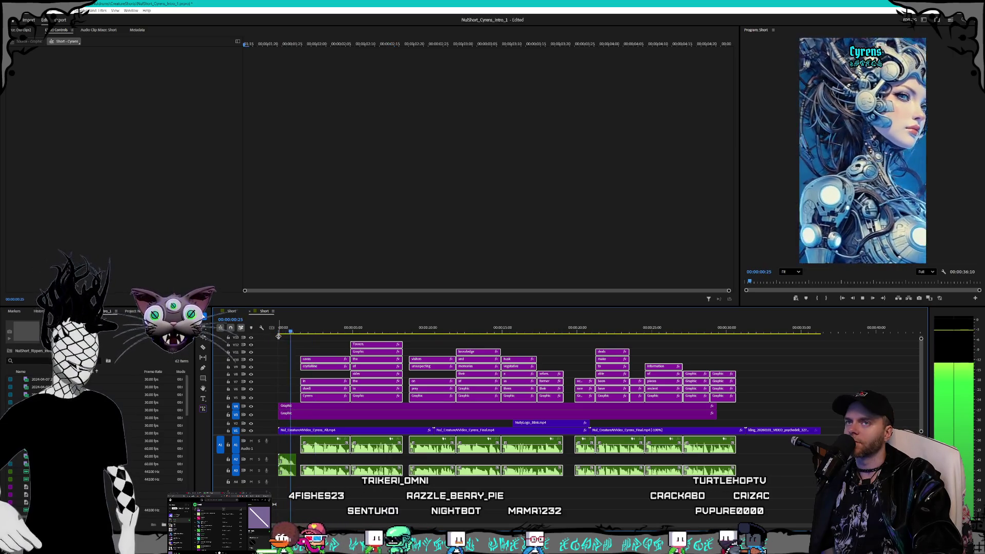
key("space")
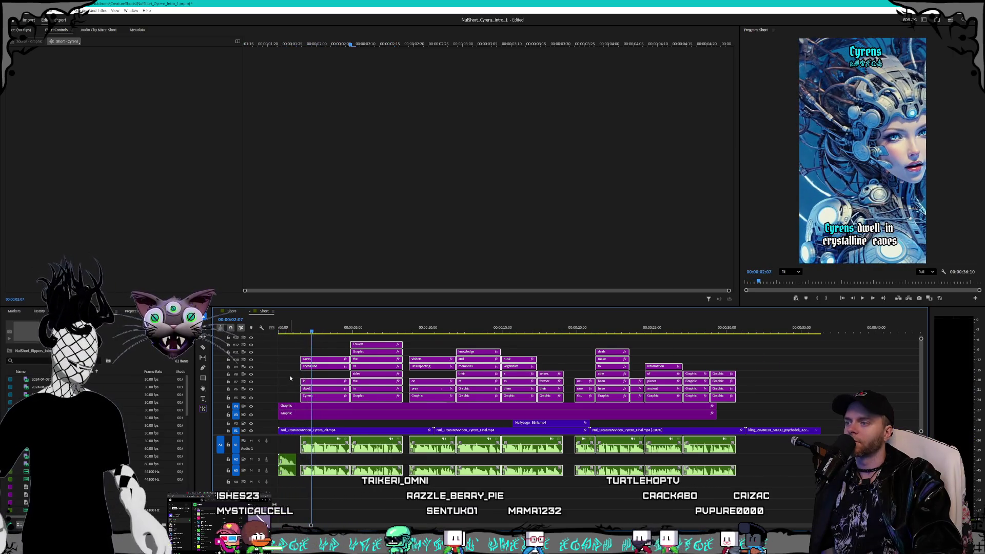
key("equal")
key("equal")
key("equal")
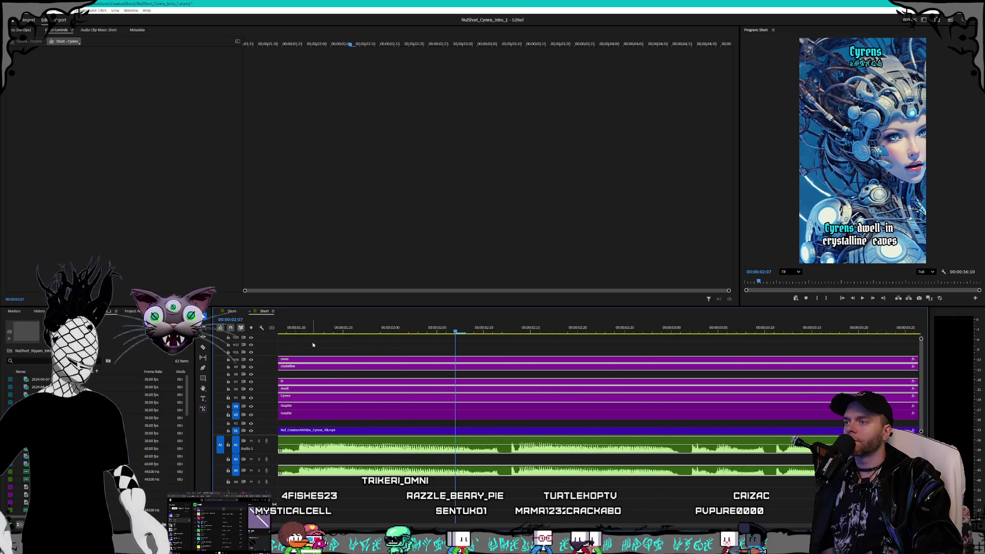
left_click_drag(319, 359, 328, 361)
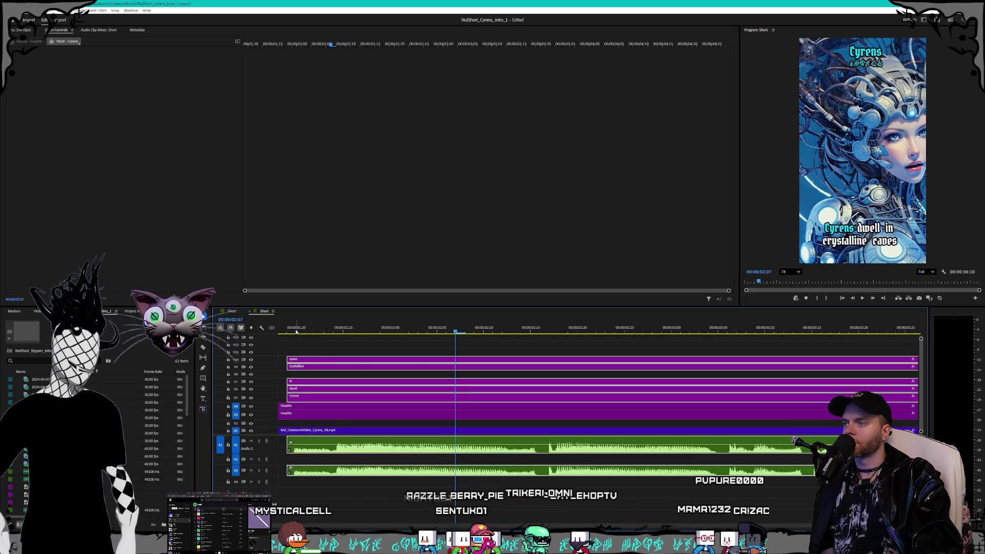
left_click(297, 338)
key("minus")
key("minus")
key("minus")
key("minus")
key("minus")
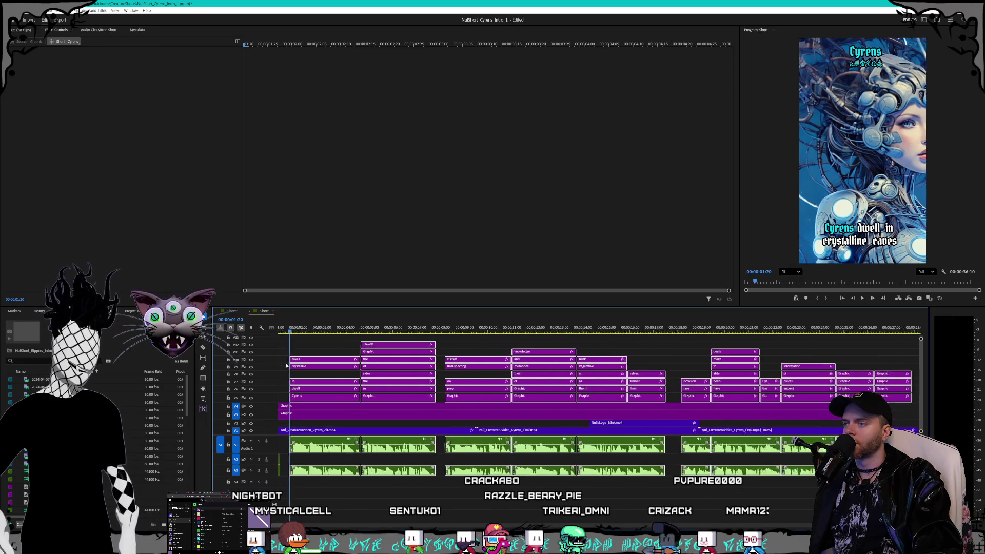
Delete the narration audio clips on track A3 and replay the opening.
scroll(287, 331, "up", 2)
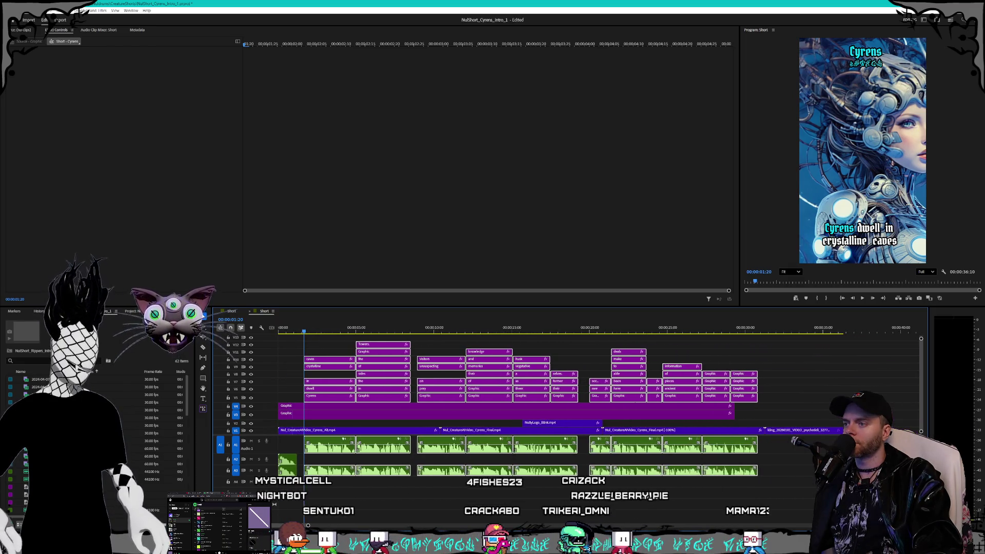
key("space")
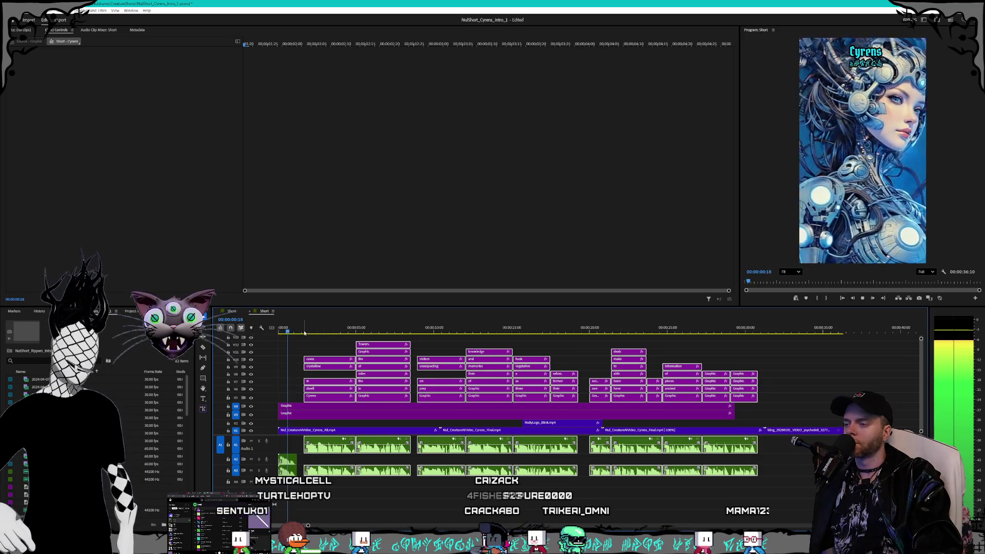
left_click(305, 333)
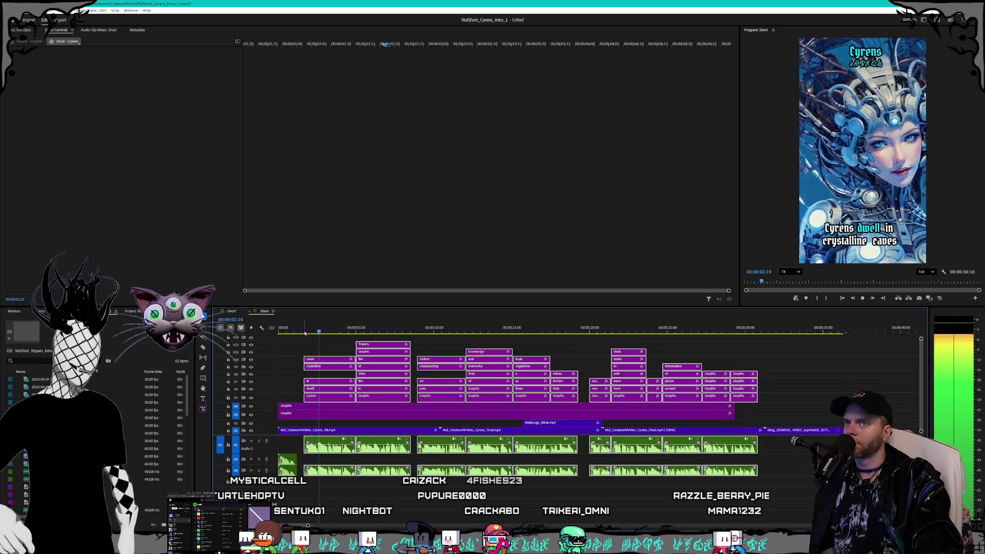
left_click(381, 498)
left_click_drag(300, 478, 774, 470)
key("Delete")
left_click(302, 332)
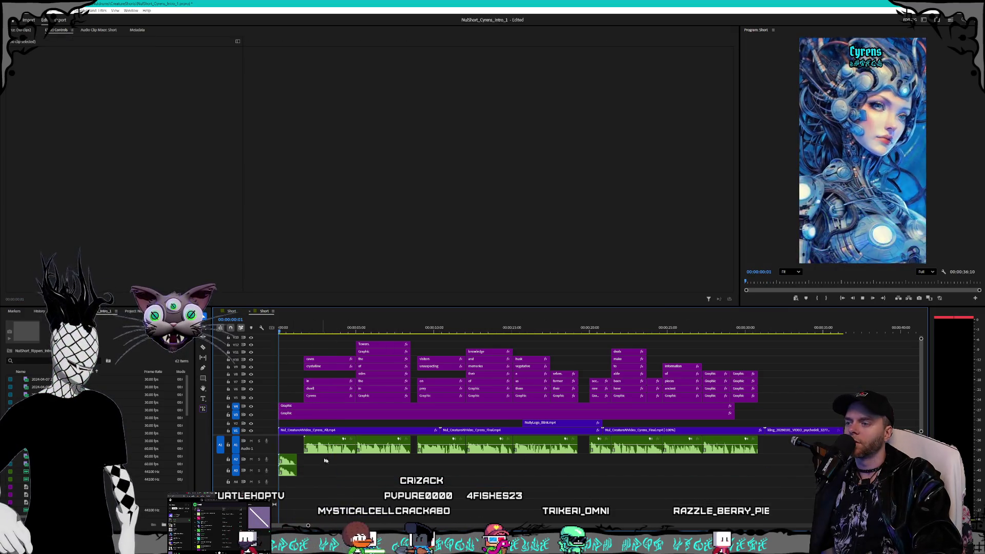
key("space")
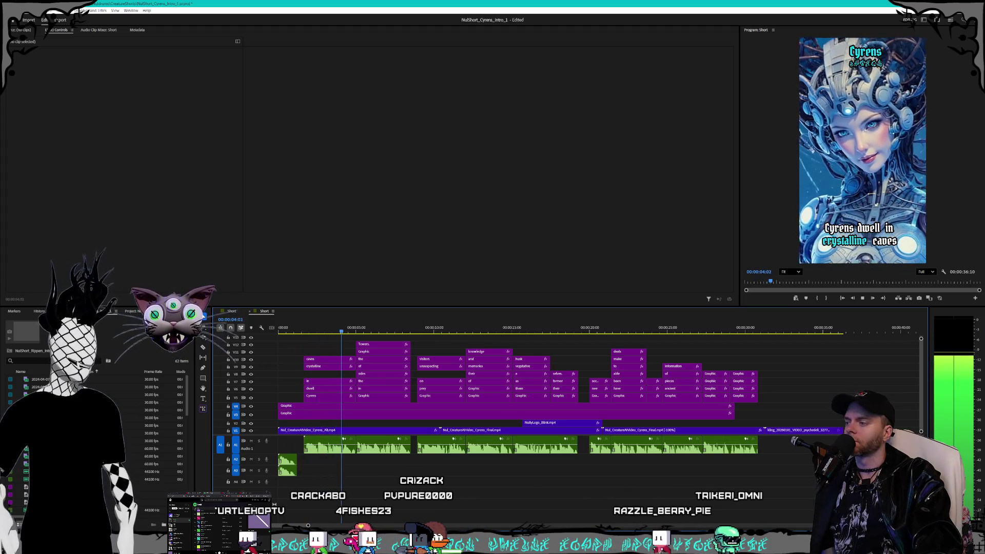
key("alt+Tab")
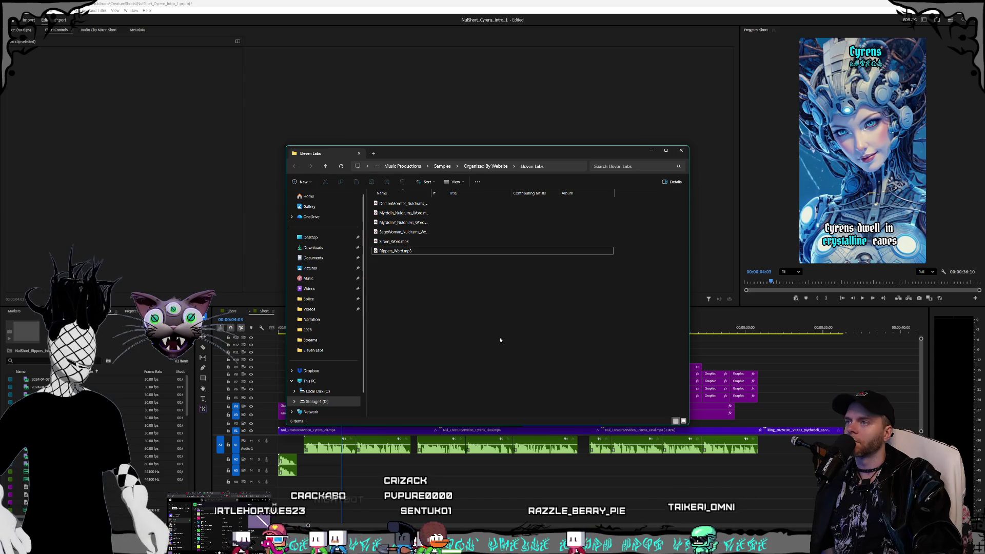
Drag SageWoman_Nuldrums_Word.mp3 onto track A1 near the ending and close the Eleven Labs folder.
left_click(393, 242)
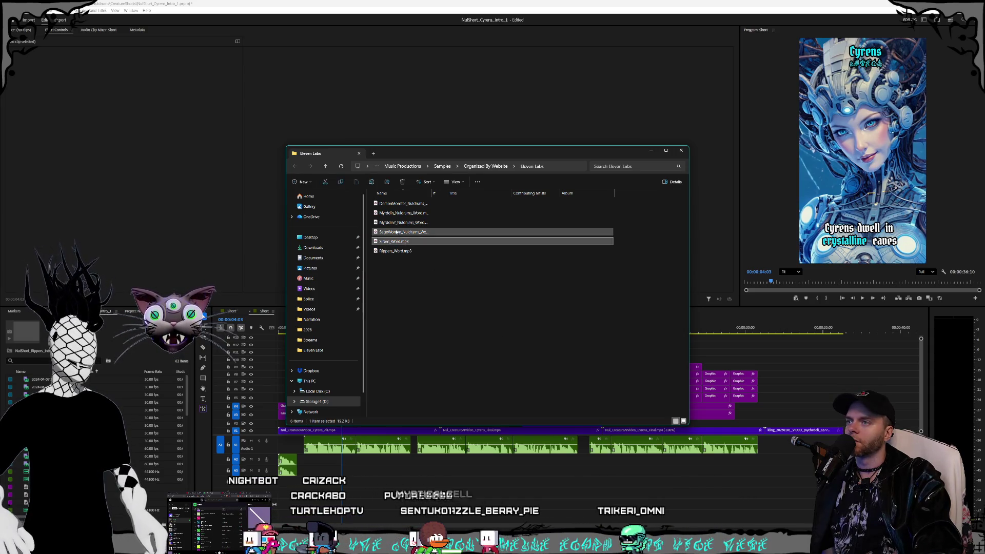
left_click(398, 231)
mouse_move(695, 346)
left_mouse_down()
mouse_move(784, 481)
mouse_move(776, 452)
left_mouse_up()
left_click(681, 152)
left_click(776, 431)
left_click(764, 333)
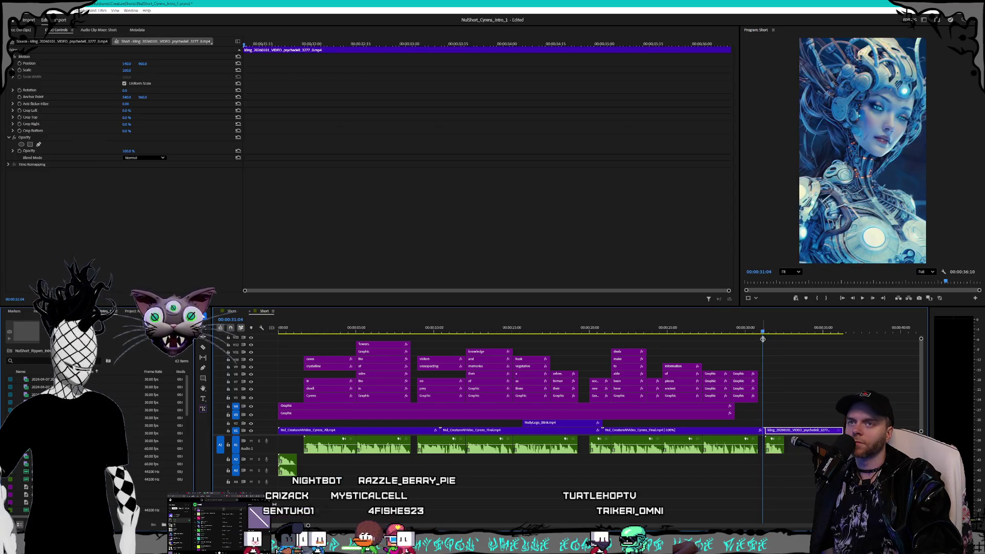
Slide the voice clip later and place the NulDrums logo on V3 over the end video at 110% scale.
left_click(776, 332)
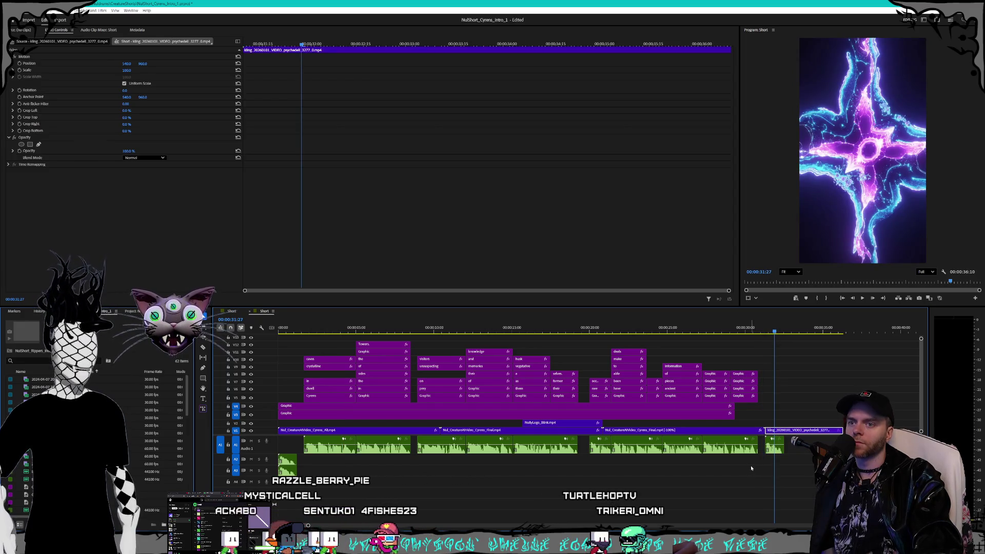
left_click_drag(778, 450, 806, 454)
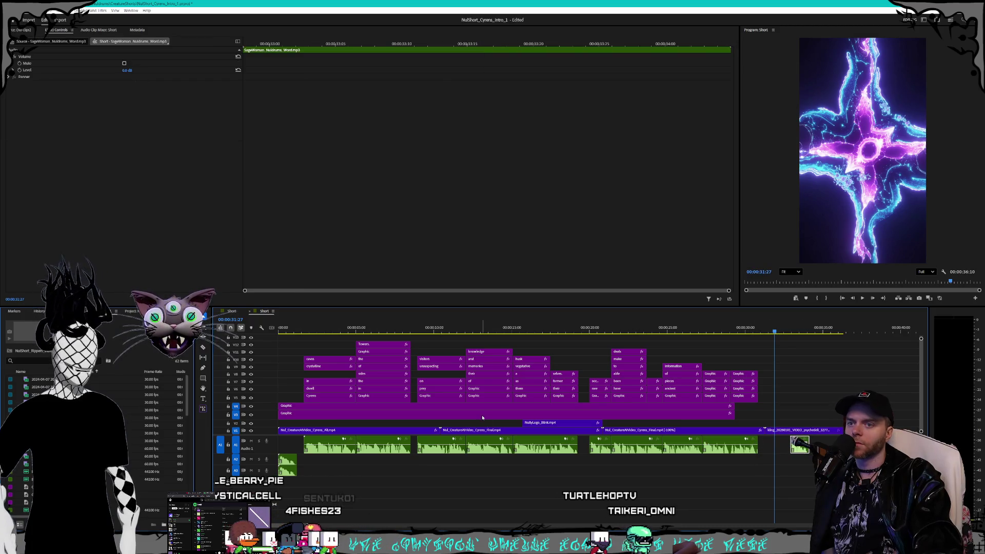
left_click(18, 312)
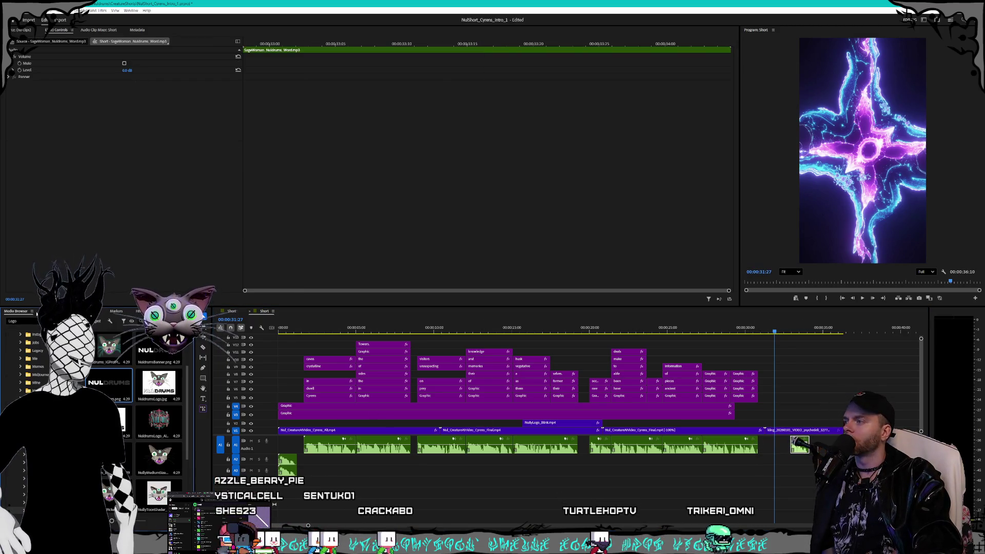
left_click_drag(107, 390, 772, 421)
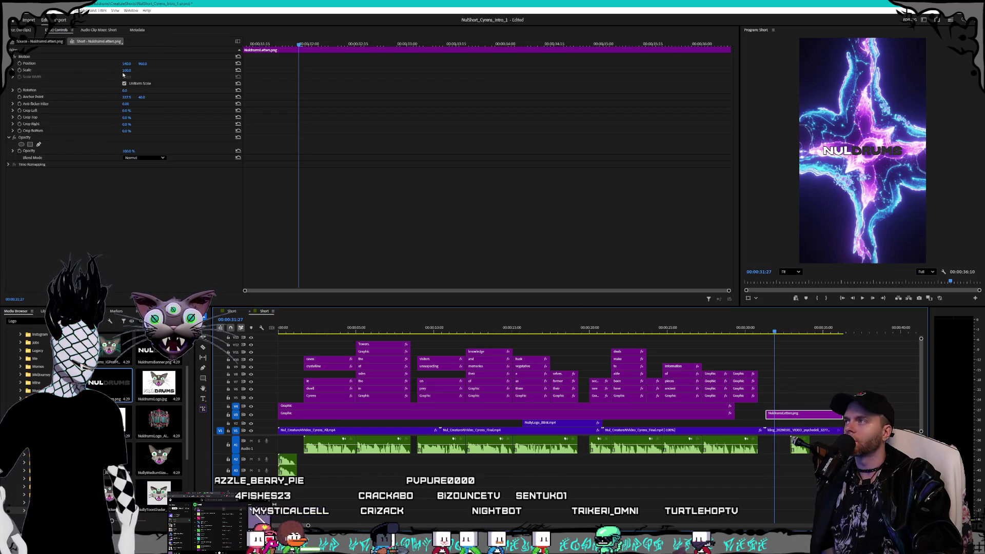
left_click_drag(130, 71, 127, 70)
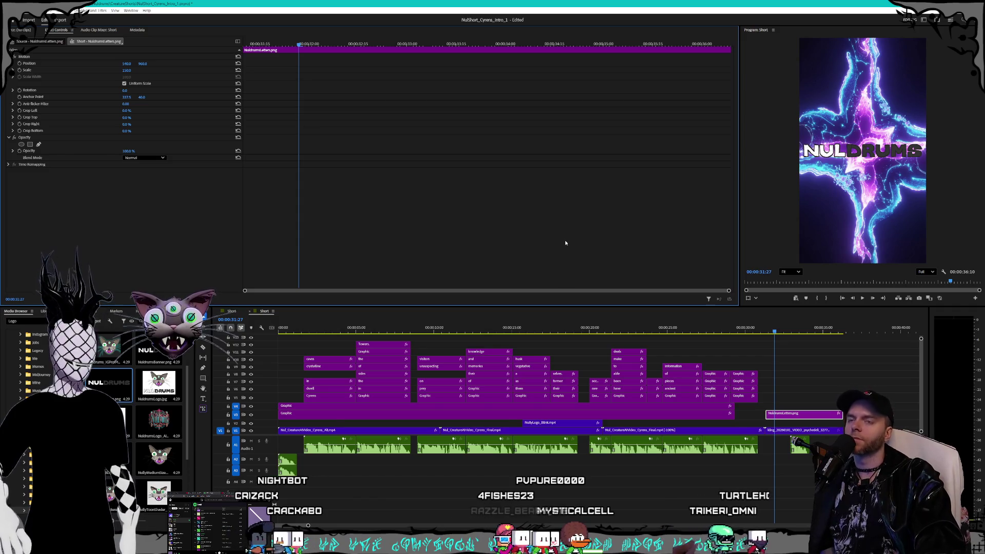
Scrub through the end card and nudge the NulDrums voice clip later.
mouse_move(763, 332)
left_mouse_down()
mouse_move(823, 332)
mouse_move(791, 335)
left_mouse_up()
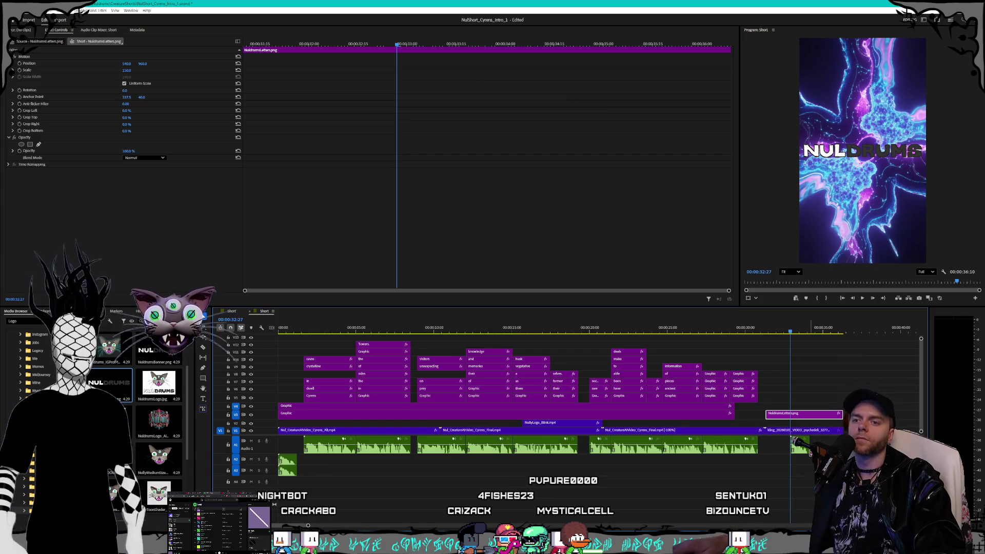
left_click(808, 454)
left_click_drag(796, 442, 804, 443)
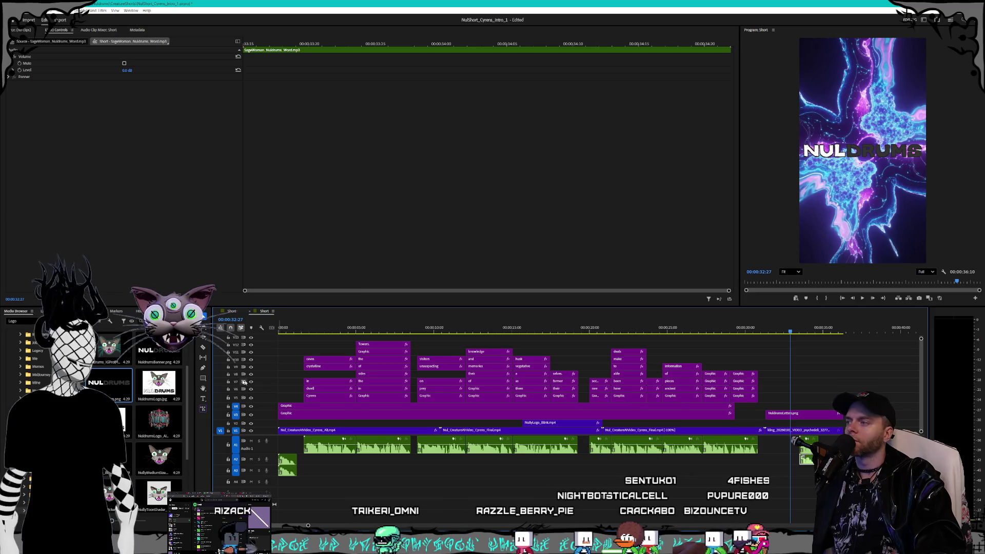
Apply Pitch Shifter to the NulDrums voice clip, lowering it 7 semitones, and play the end card.
key("shift+7")
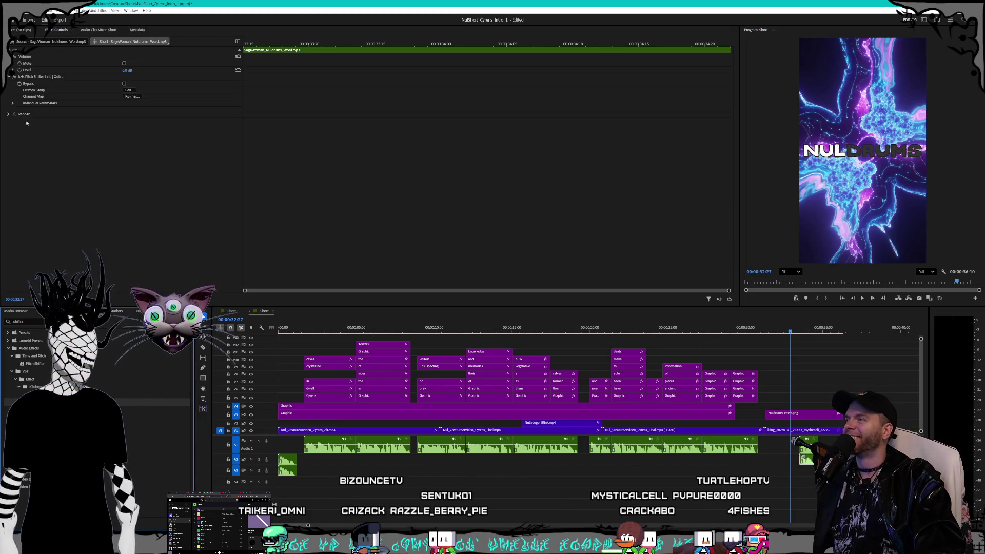
left_click(128, 90)
left_click_drag(492, 256, 491, 277)
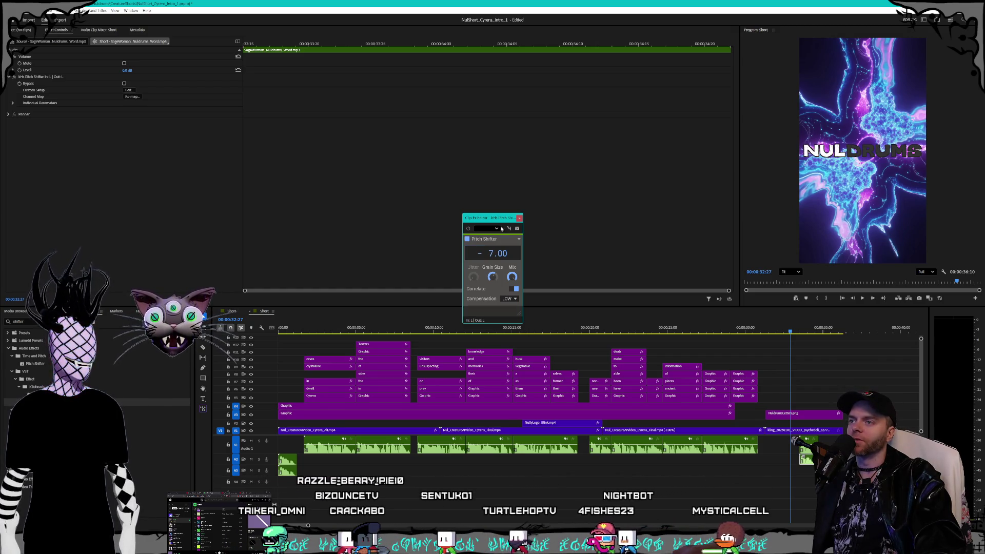
left_click(519, 218)
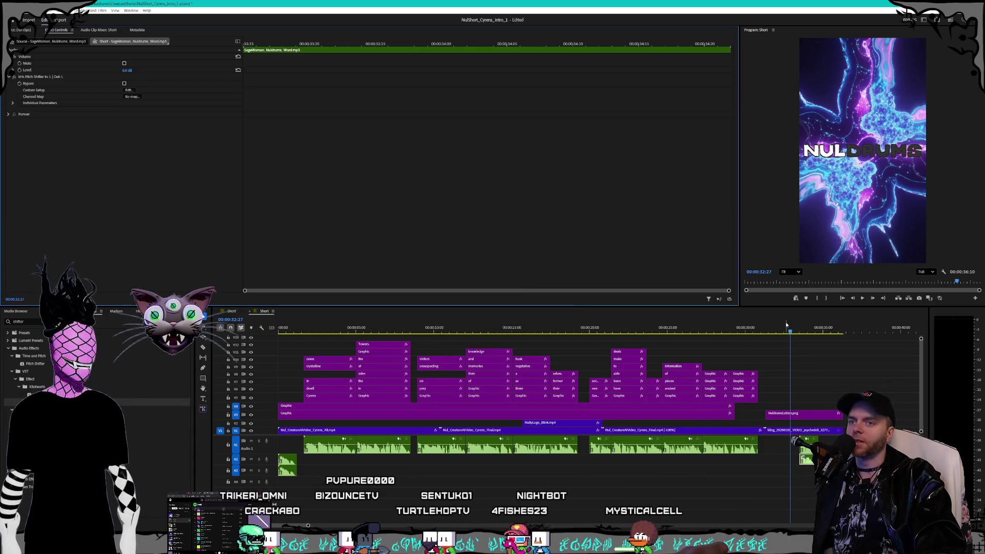
left_click(799, 333)
left_click_drag(799, 333, 801, 333)
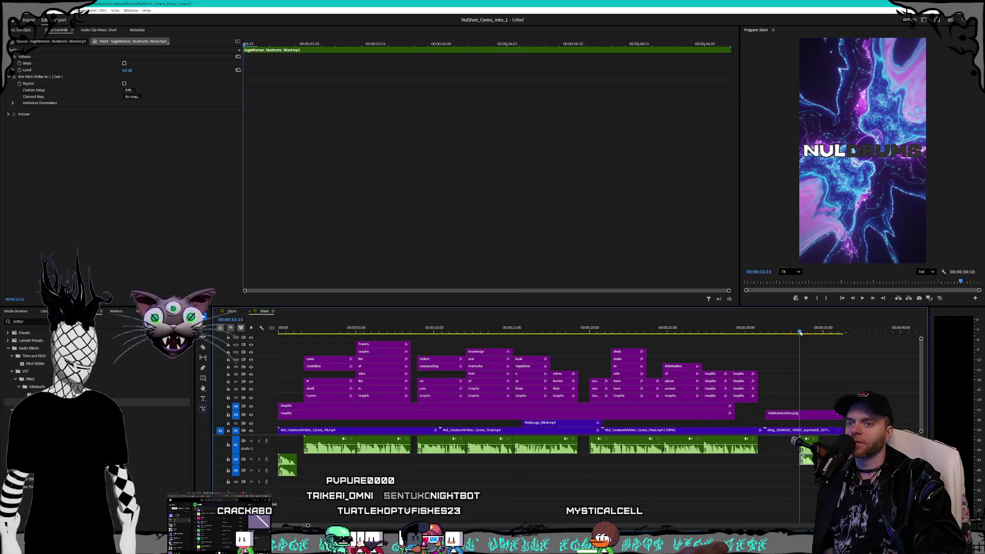
key("space")
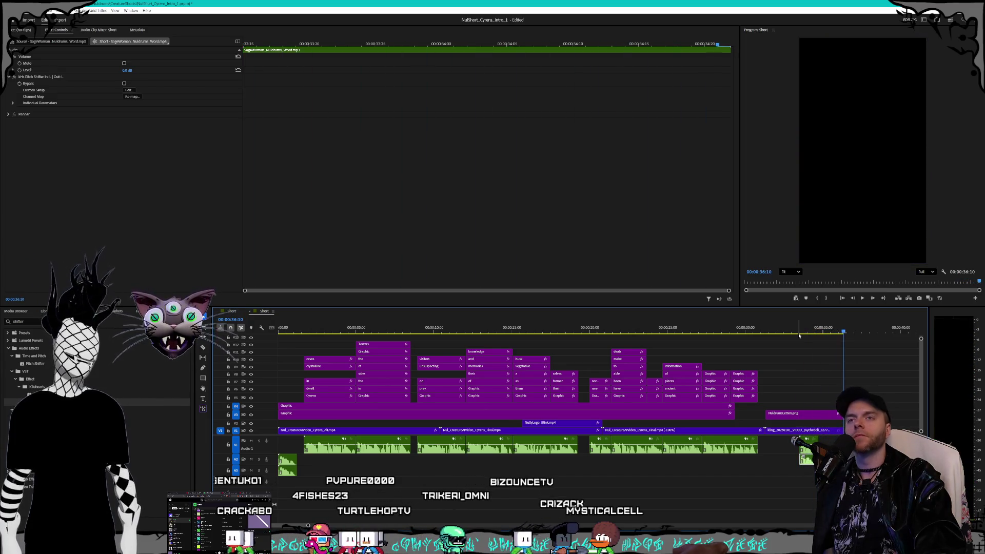
Play the short and replay the NulDrums end card several times to review it.
key("space")
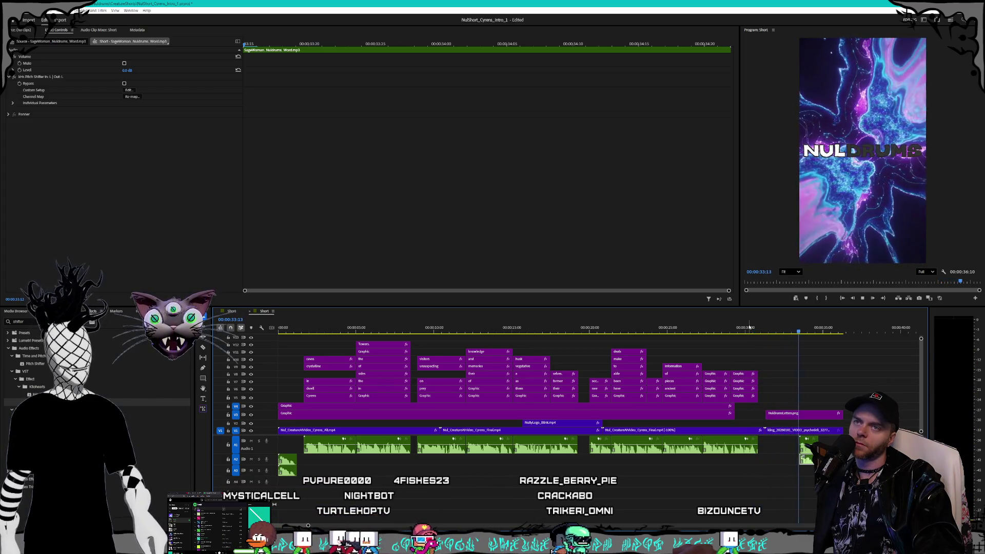
key("space")
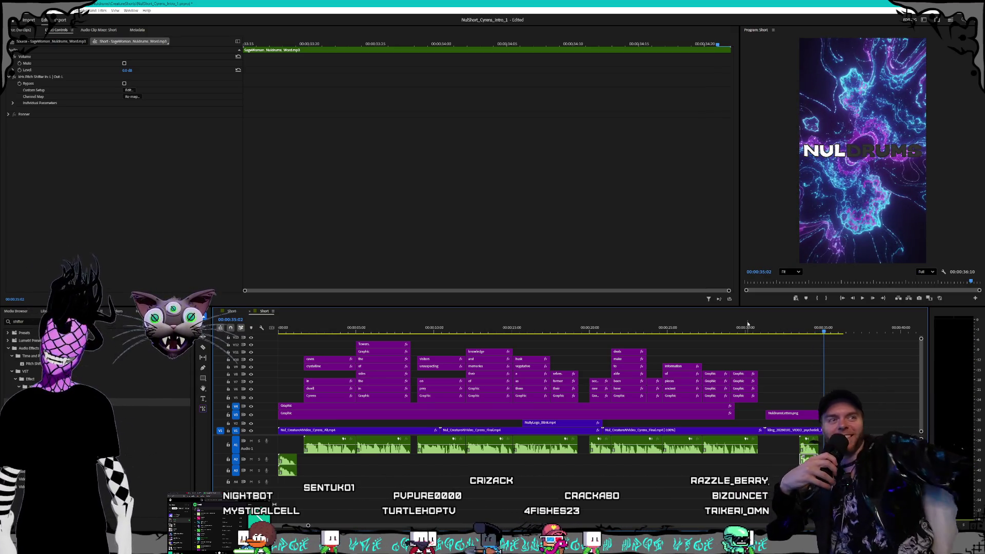
left_click(776, 329)
key("space")
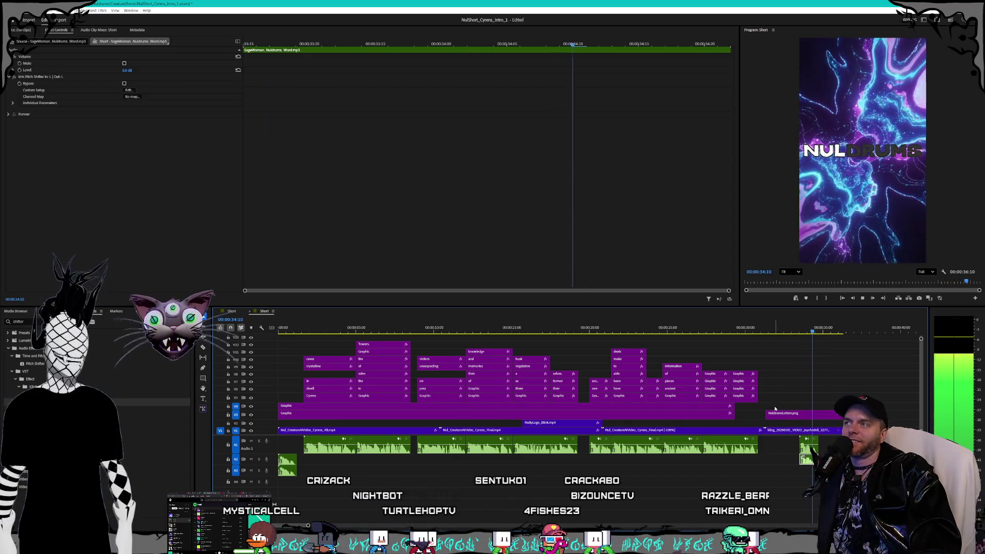
key("space")
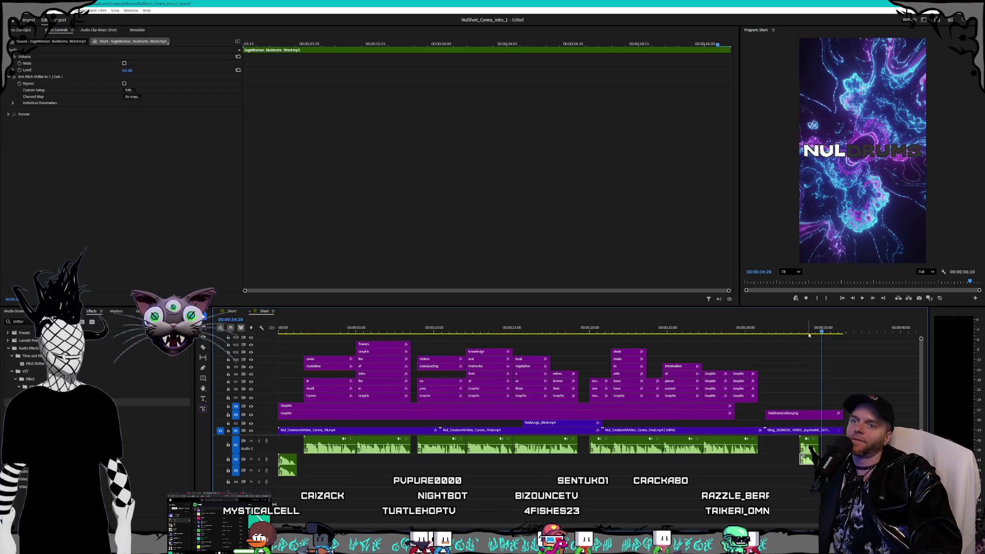
left_click(798, 332)
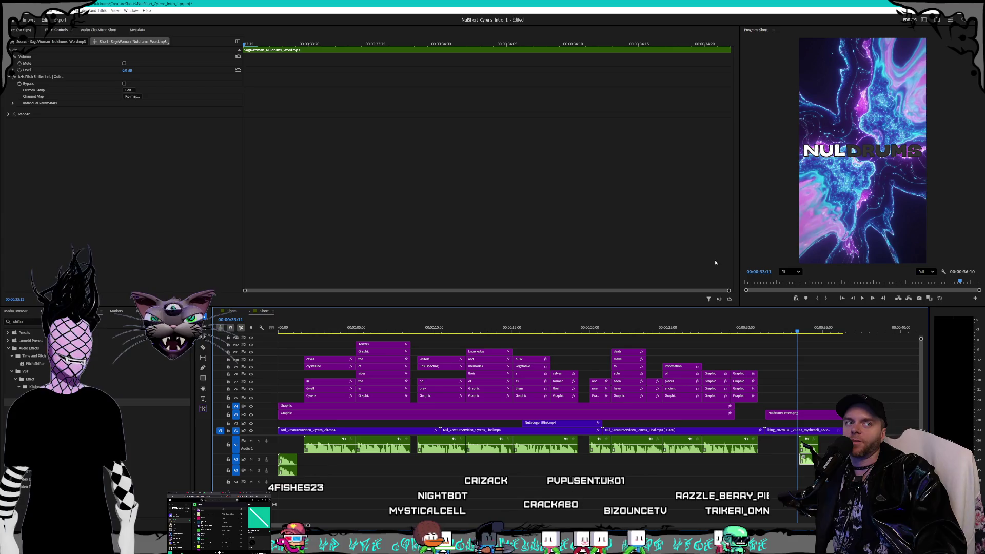
key("space")
left_click(764, 332)
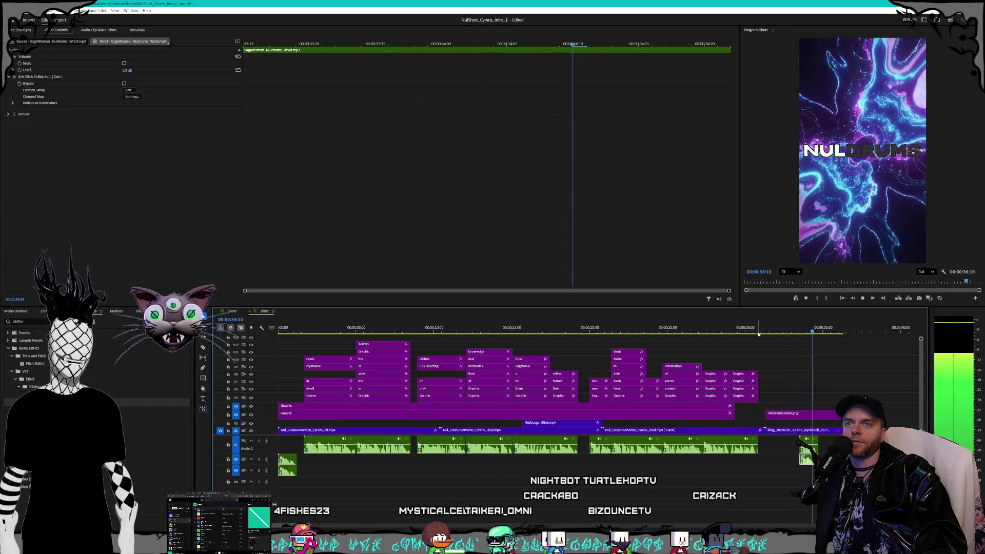
key("space")
Select the NuldrumsLetters.png overlay clip on V3 to show its Effect Controls.
left_click(790, 463)
left_click(807, 459)
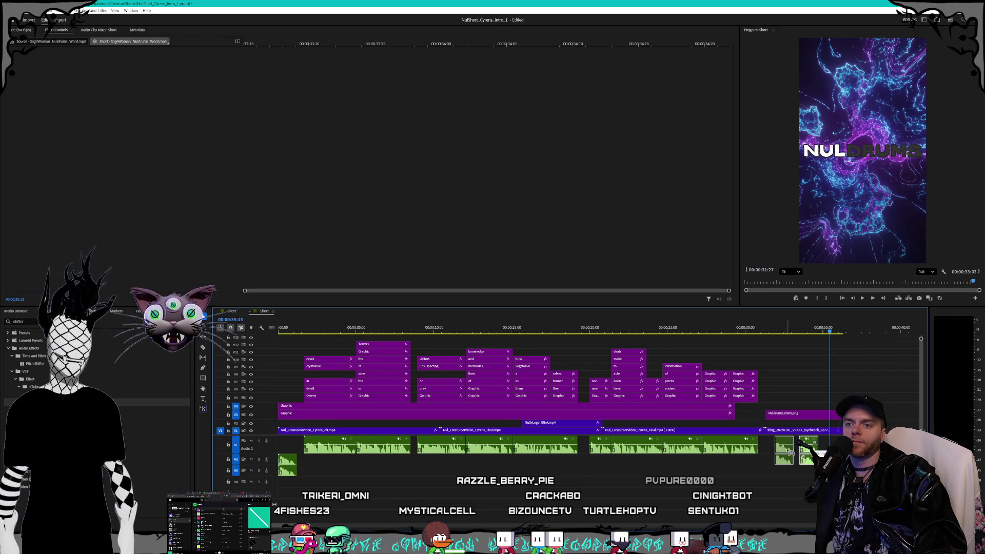
left_click(794, 415)
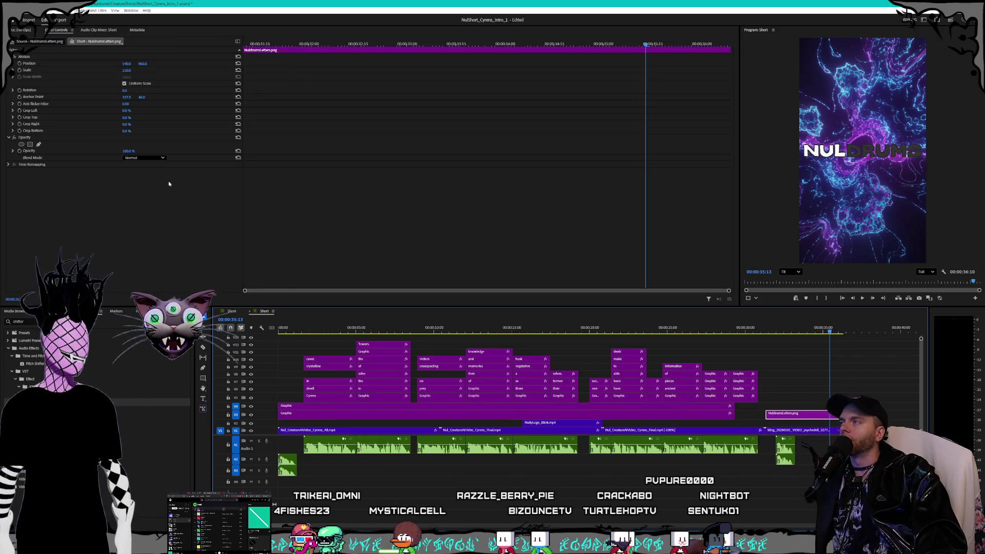
Enable opacity keyframing on the NULDRUMS letters and add keyframes every two frames.
left_click_drag(261, 43, 244, 43)
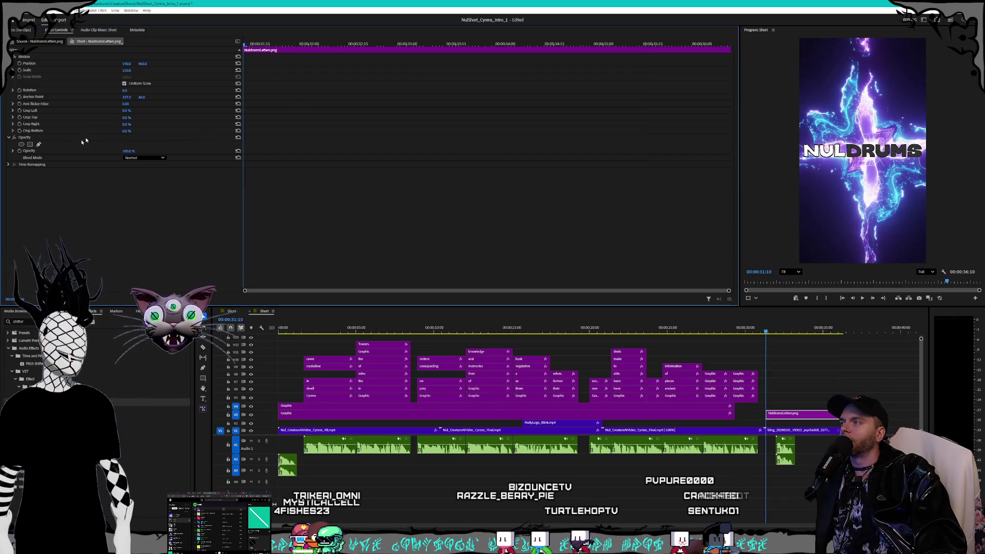
left_click(20, 151)
left_click(263, 43)
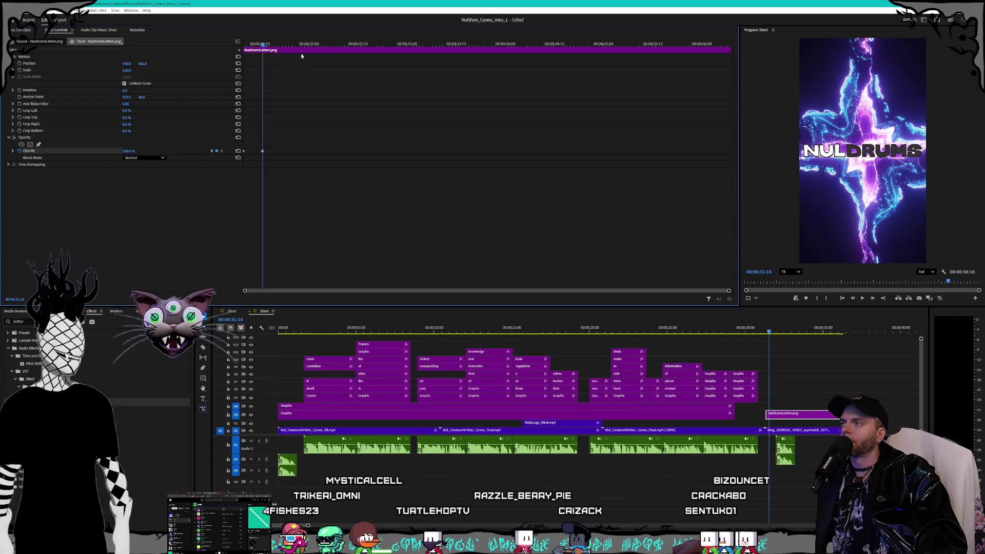
key("shift+Right")
left_click(268, 44)
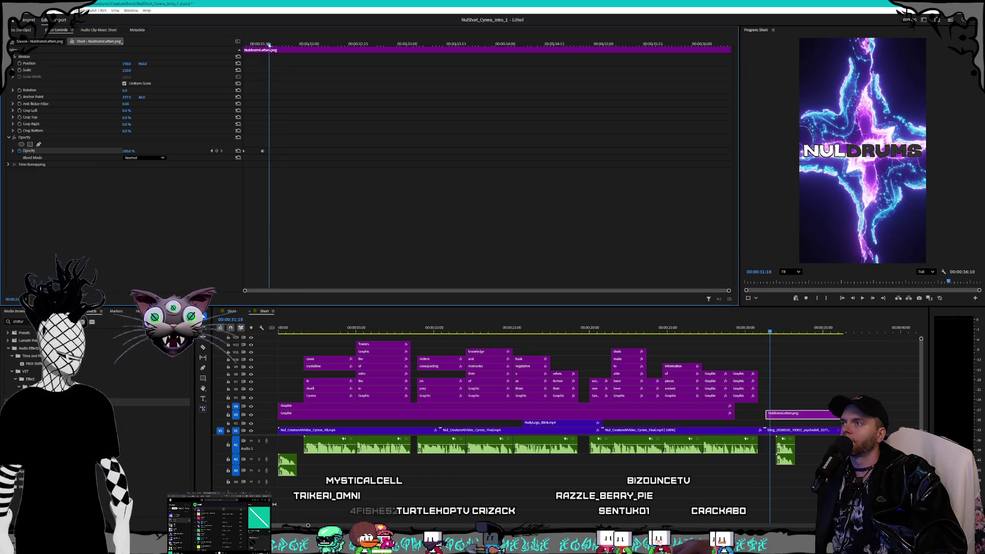
left_click(217, 151)
left_click(276, 44)
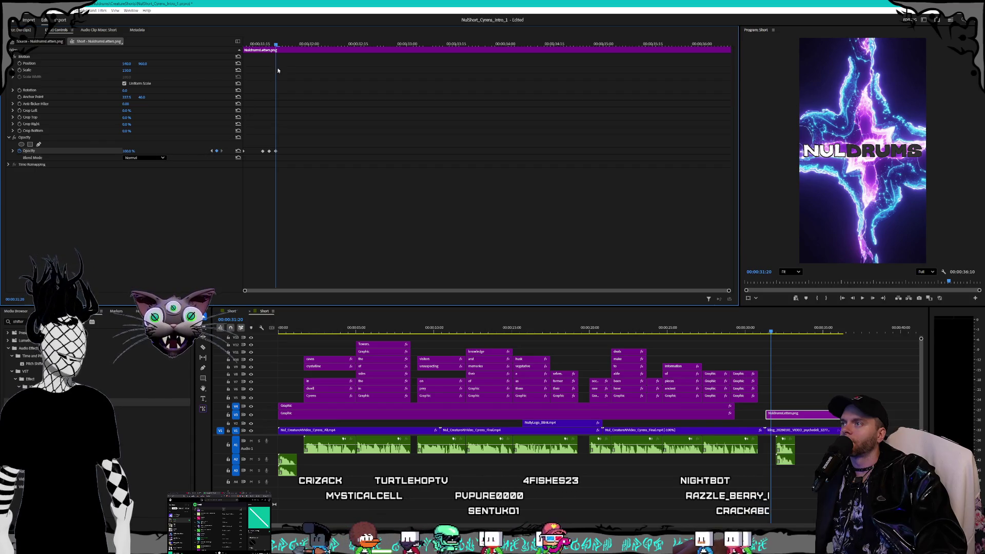
left_click(282, 45)
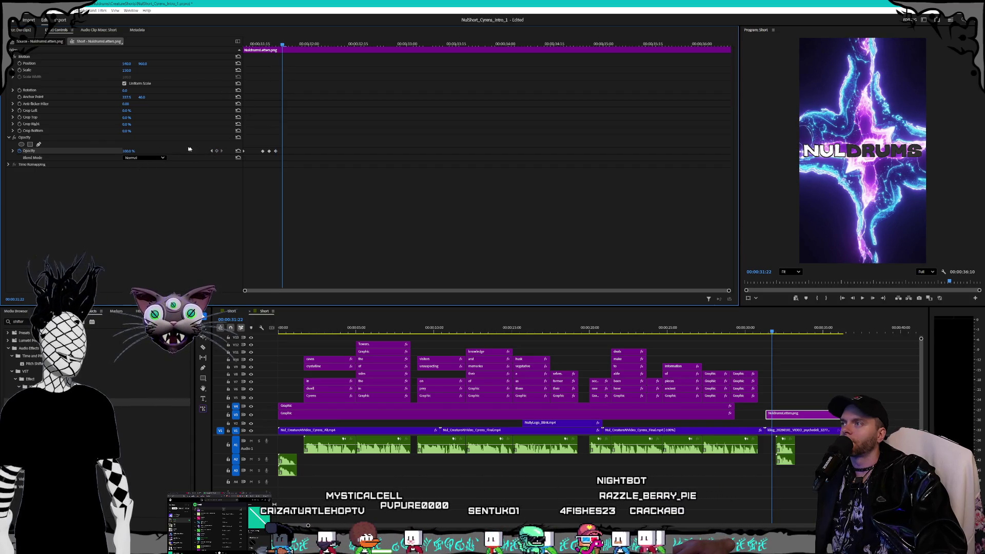
left_click(289, 45)
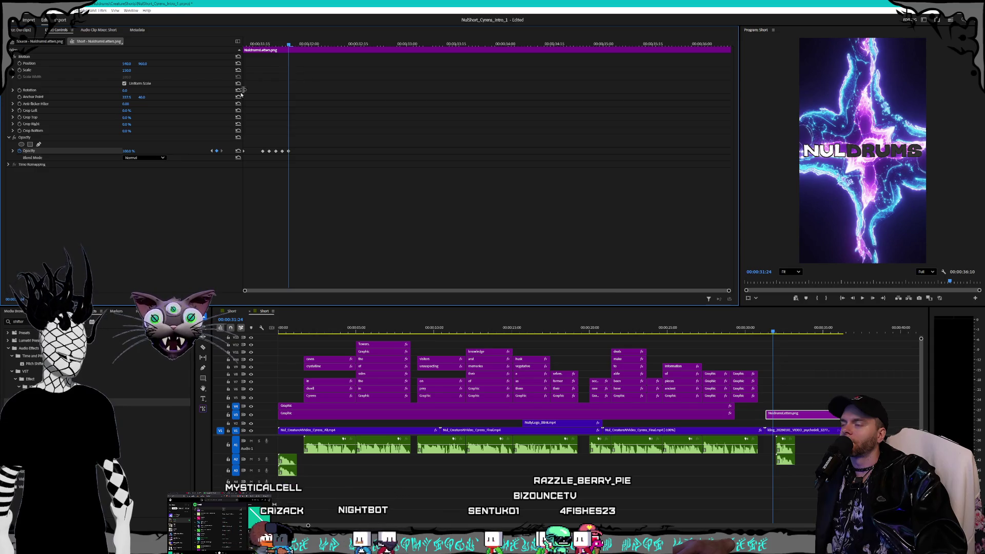
Set alternate opacity keyframes, starting at 31:18, to 0% and play back the flicker.
left_click(212, 150)
left_click(212, 151)
left_click(212, 151)
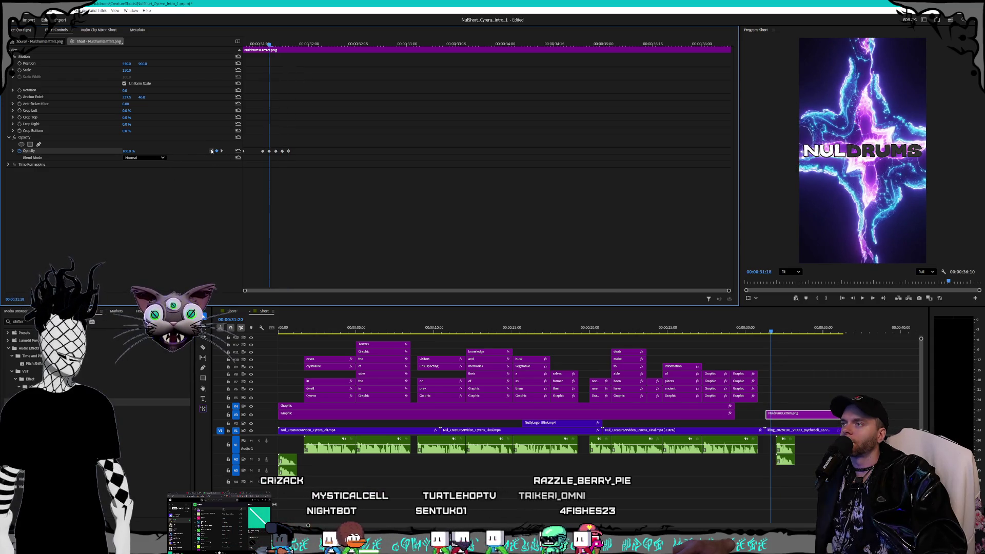
left_click(212, 151)
left_click(212, 151)
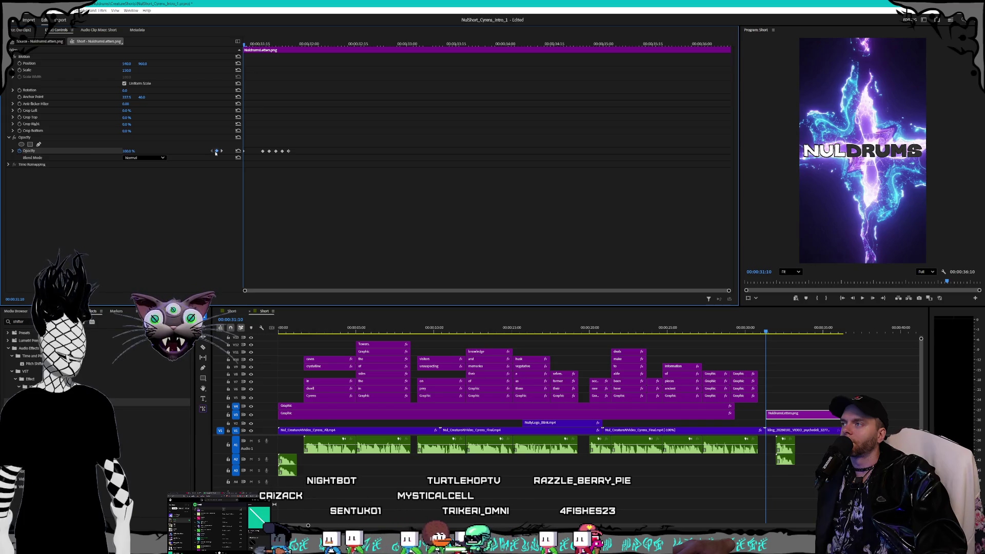
left_click(223, 152)
left_click(223, 152)
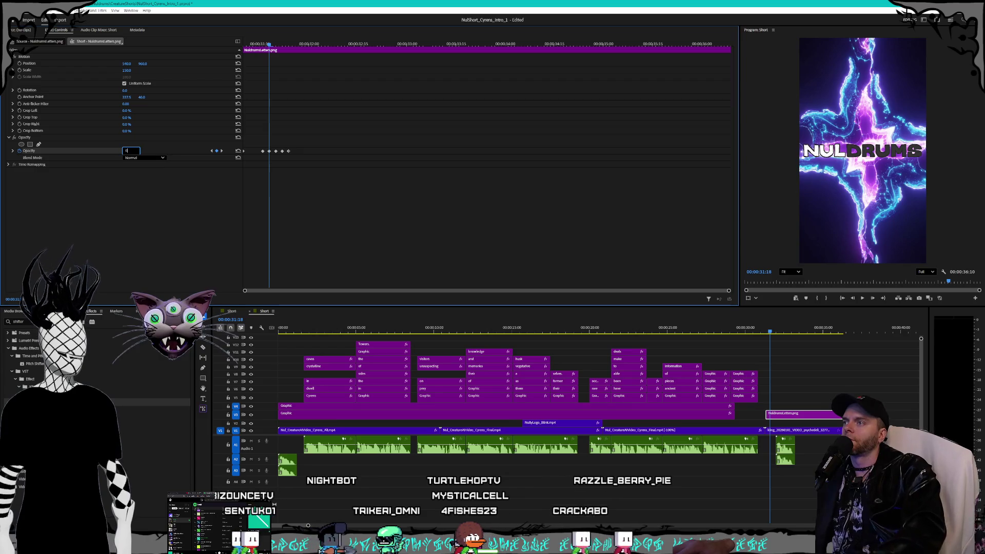
type("0")
key("Return")
left_click(222, 152)
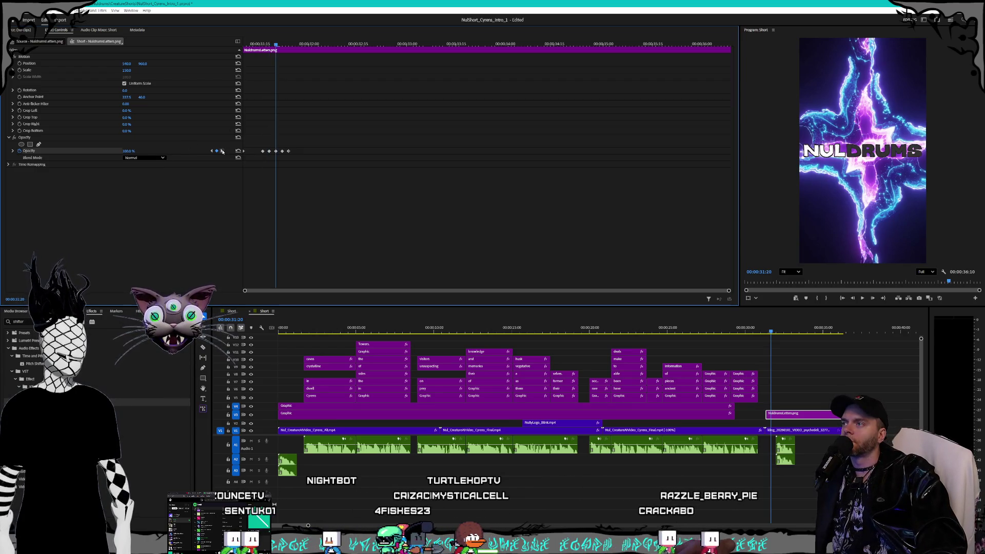
type("0")
key("Return")
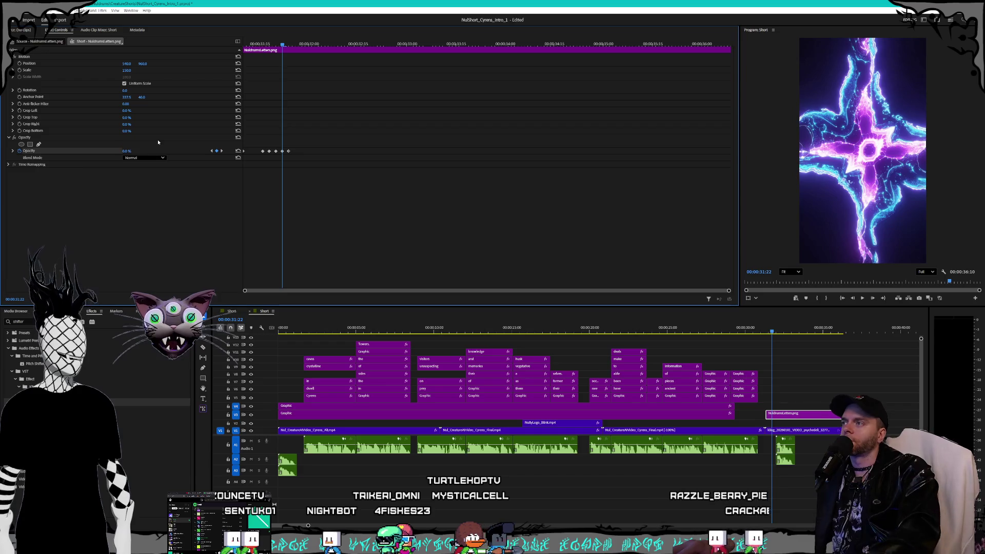
key("space")
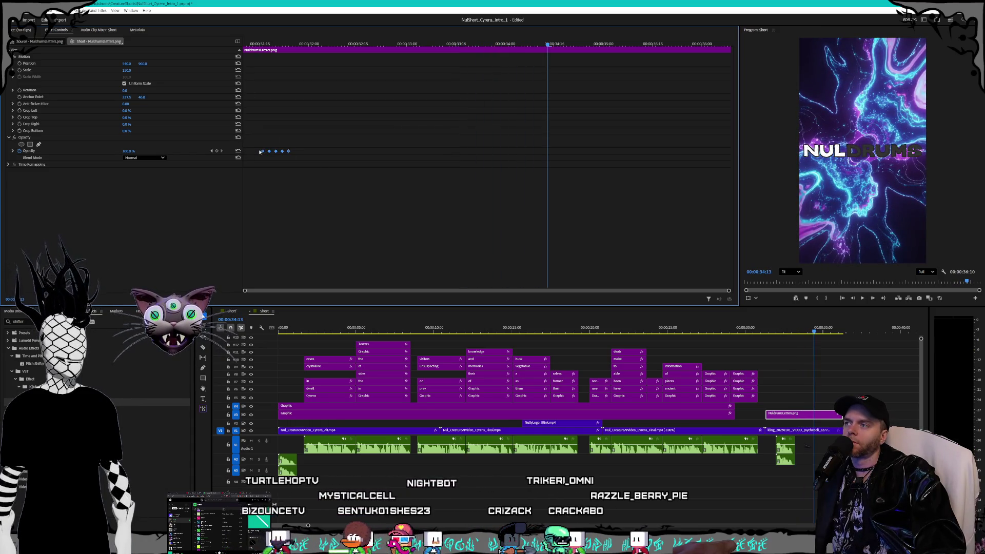
left_click(262, 45)
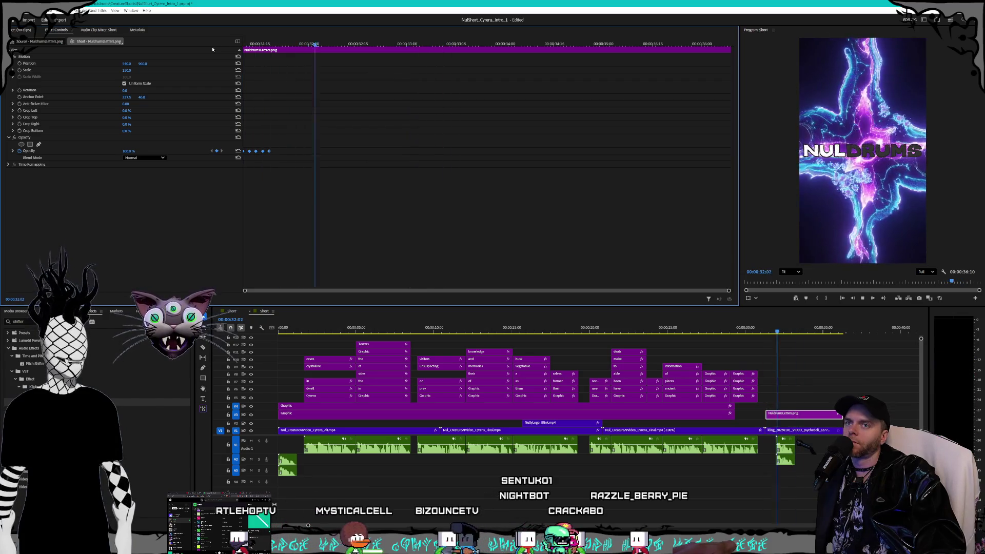
Select the NULDRUMS opacity keyframe group and preview the later second flicker burst.
key("space")
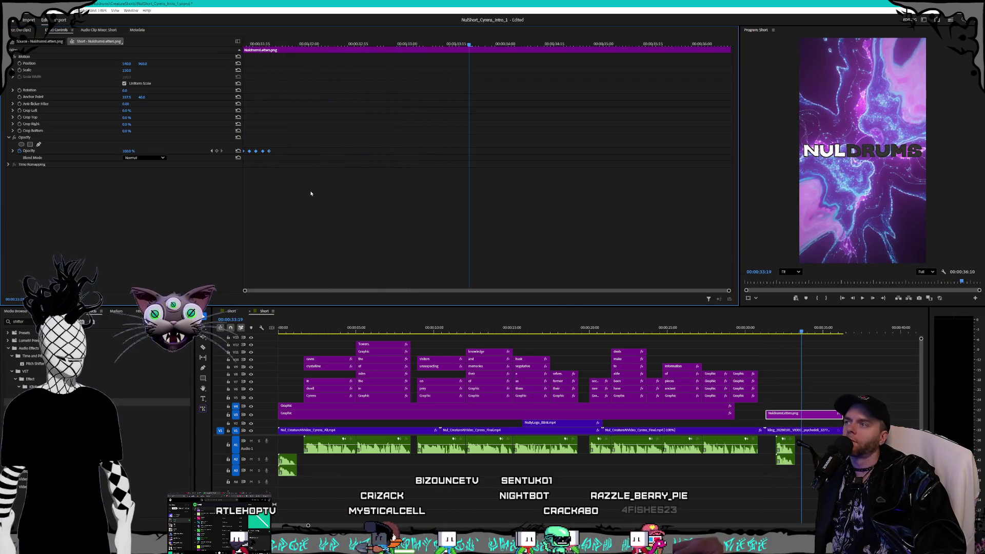
left_click_drag(246, 161, 244, 162)
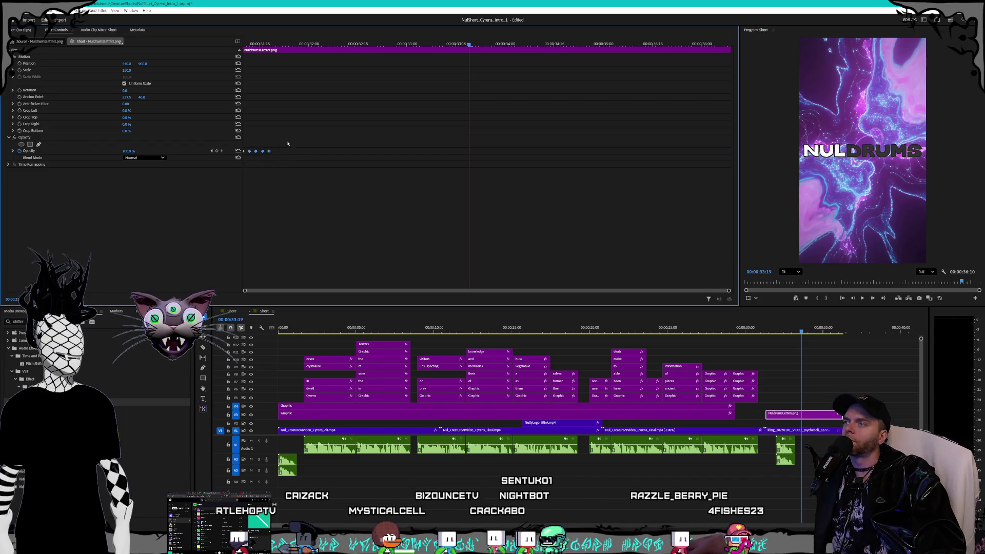
left_click(287, 44)
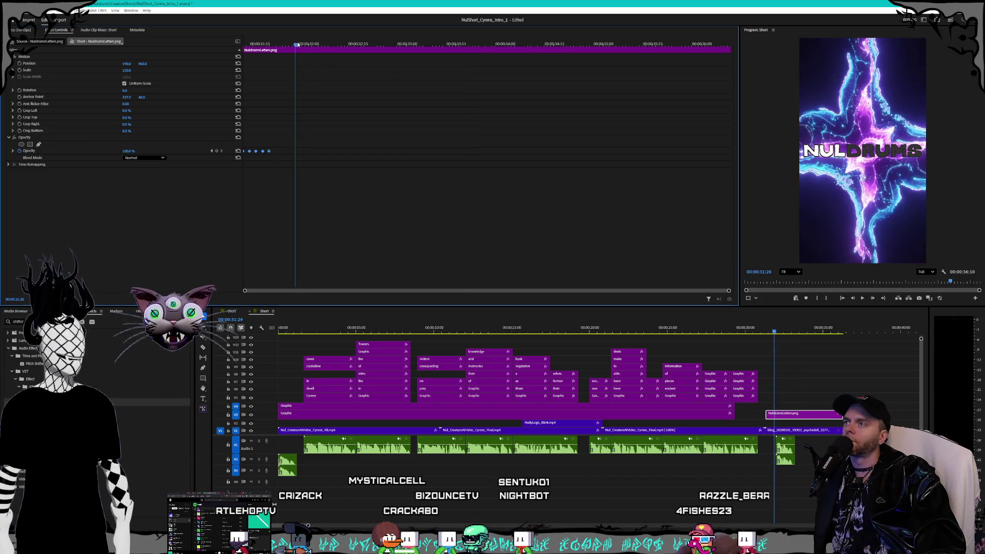
key("space")
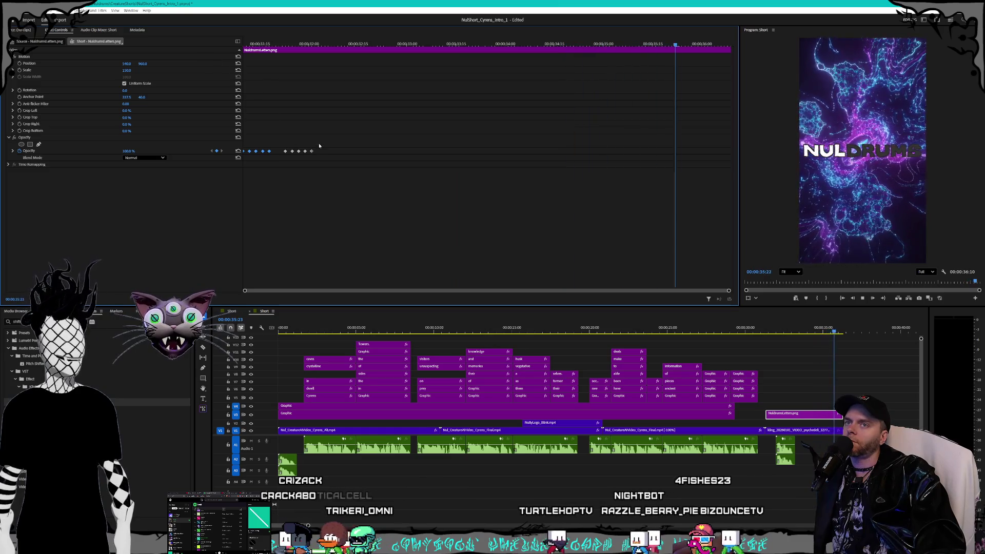
key("space")
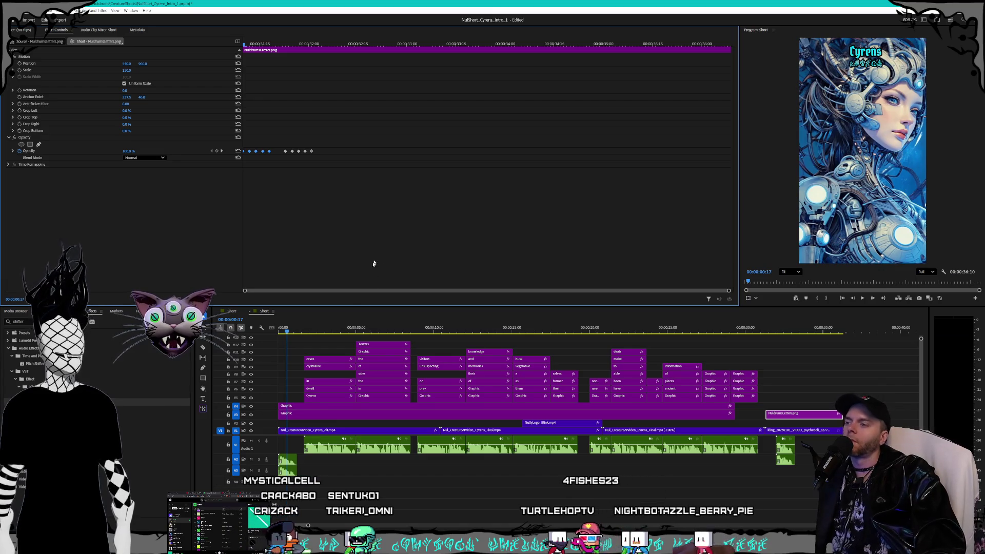
left_click(295, 416)
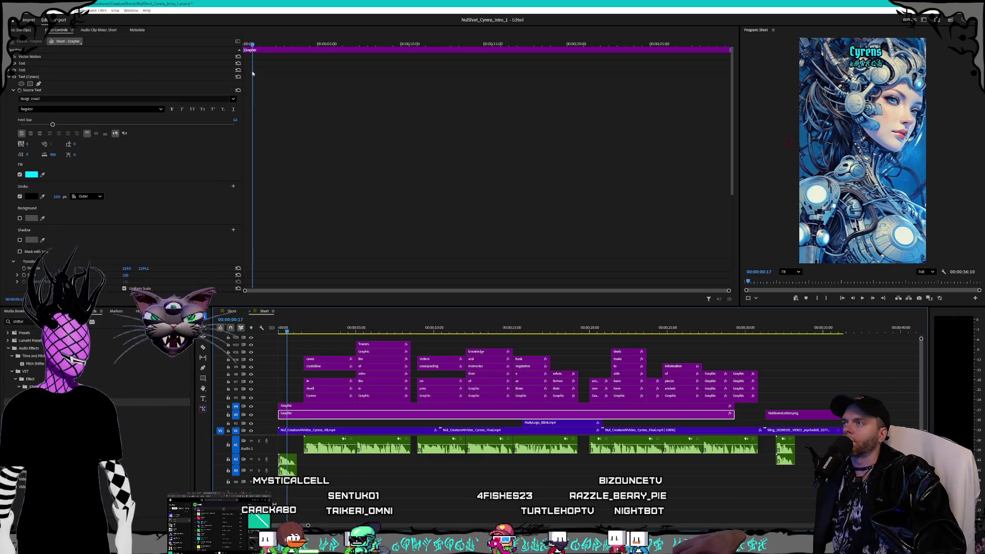
Keyframe the small title text's opacity at 0% on the sequence's first frame.
left_click_drag(251, 45, 234, 49)
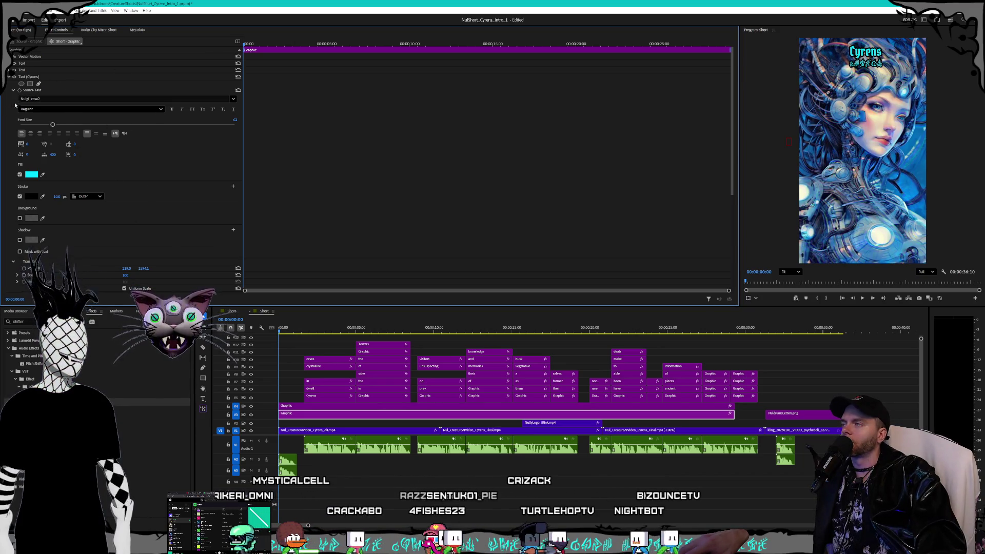
scroll(26, 170, "down", 5)
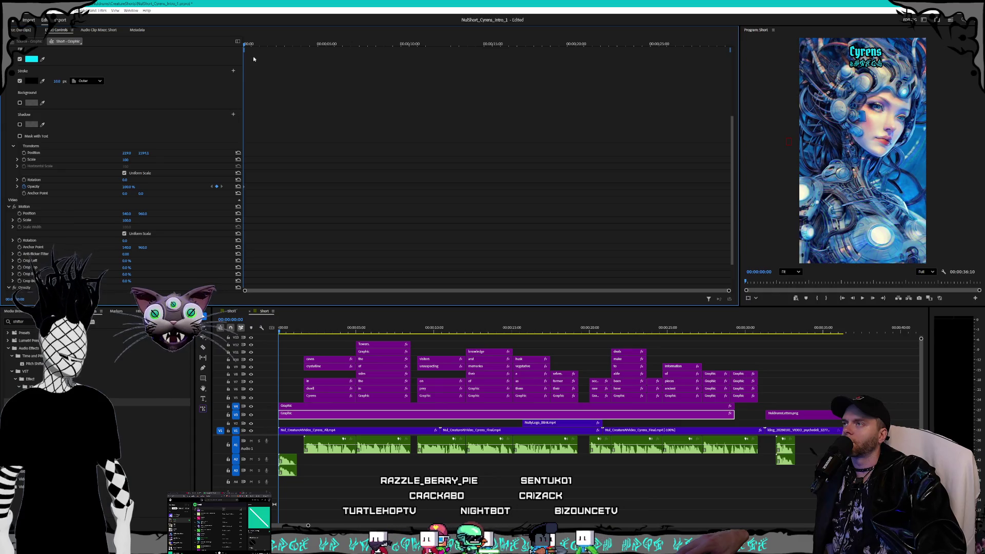
key("alt+space")
key("Escape")
key("space")
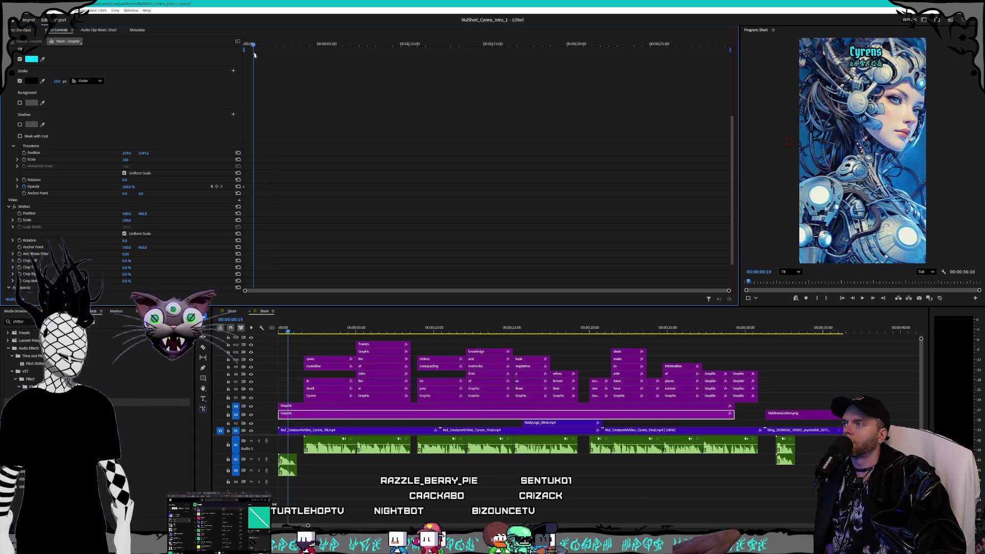
scroll(261, 68, "up", 2)
scroll(286, 296, "up", 2)
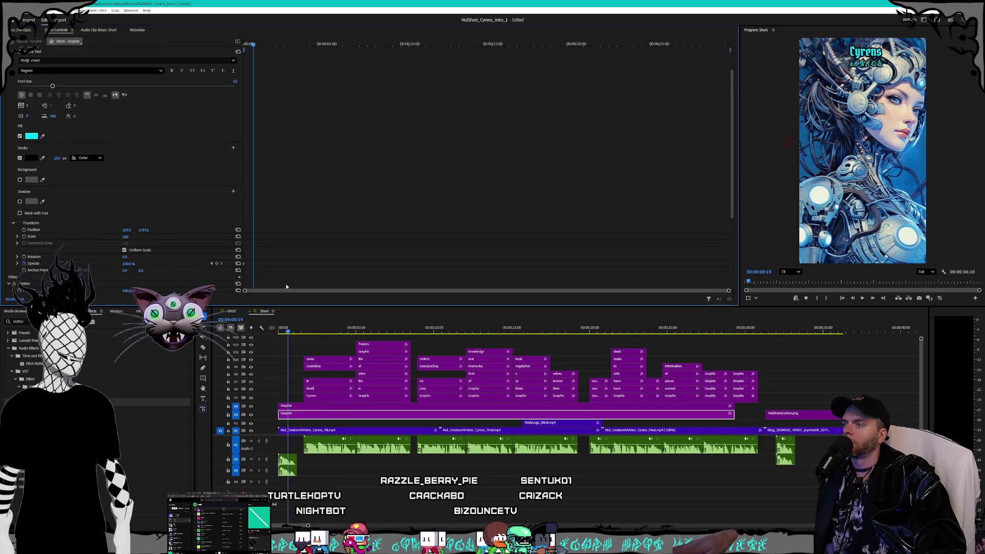
scroll(281, 292, "down", 3)
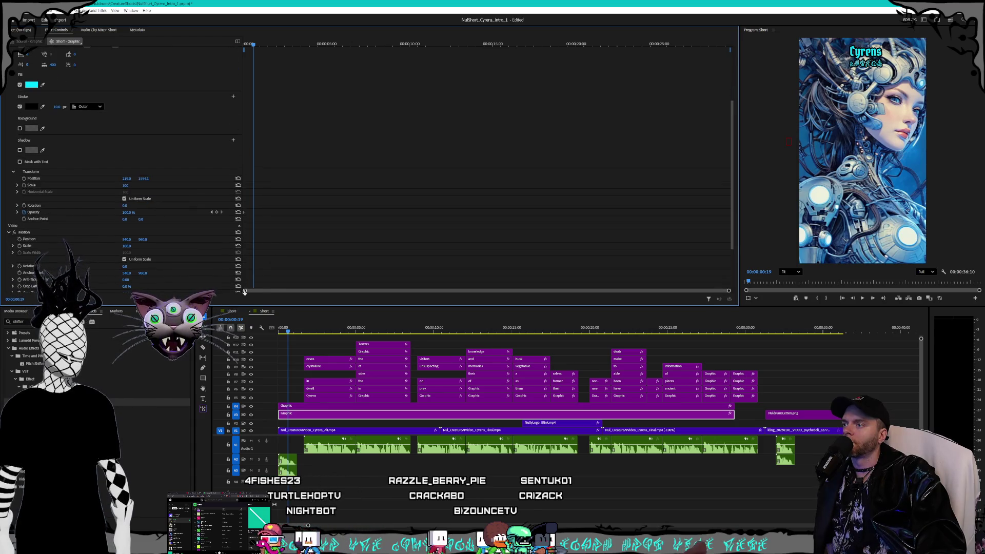
scroll(305, 294, "up", 8)
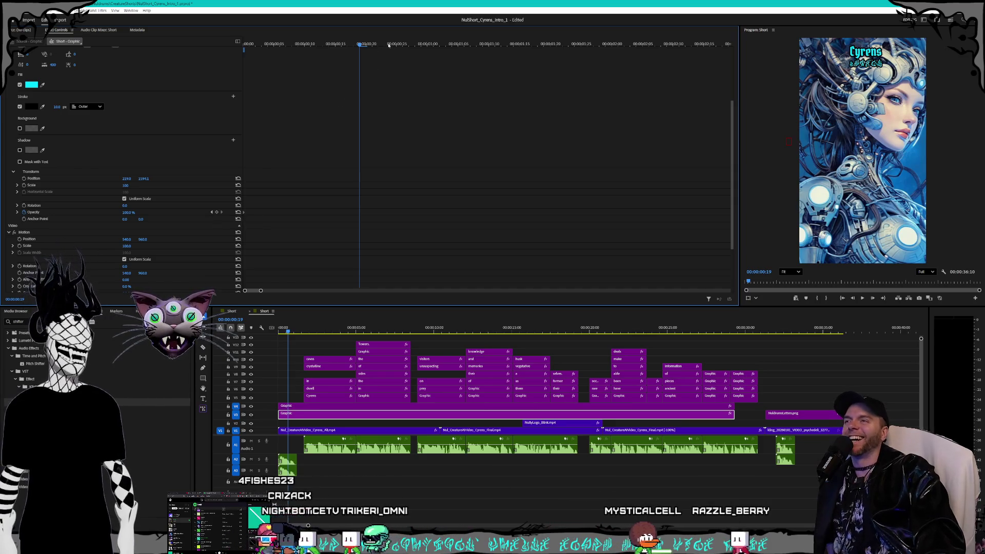
left_click(217, 212)
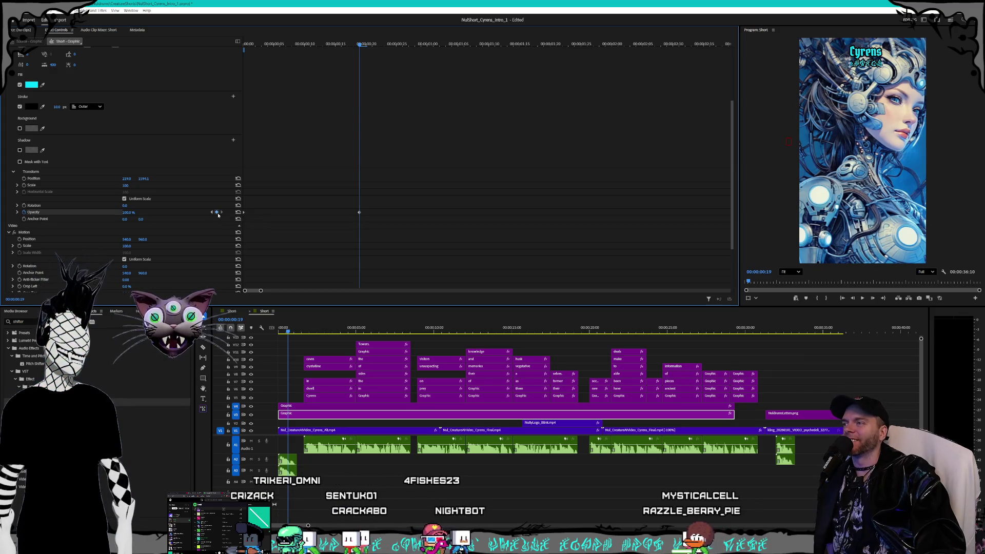
left_click(213, 214)
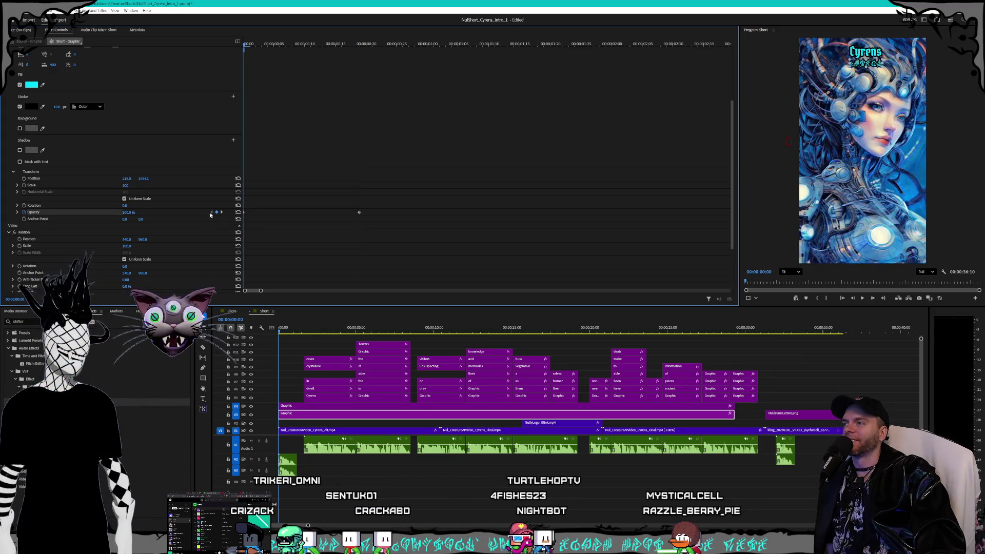
key("Return")
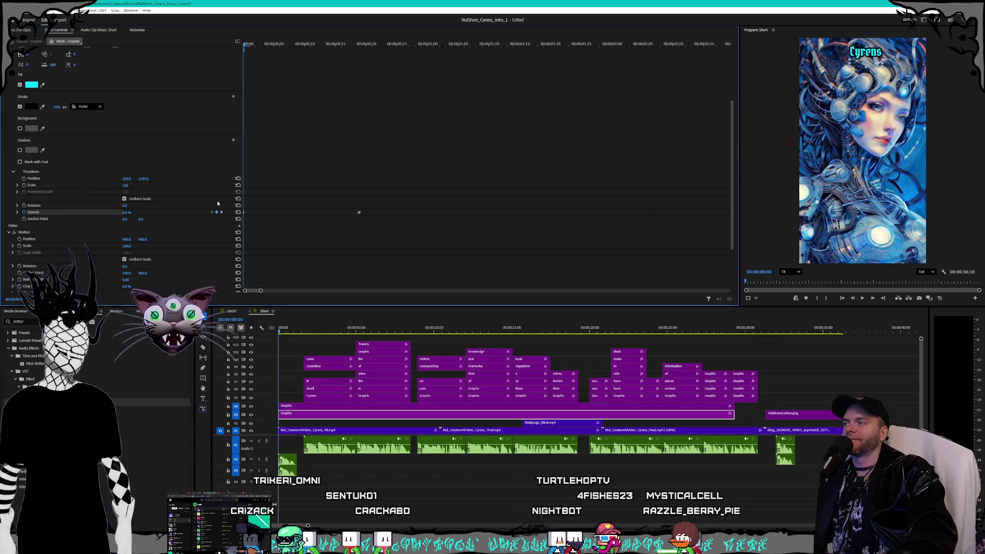
Add Opacity keyframes to the Cyrens title graphic, with full opacity at frame 15.
left_click(303, 406)
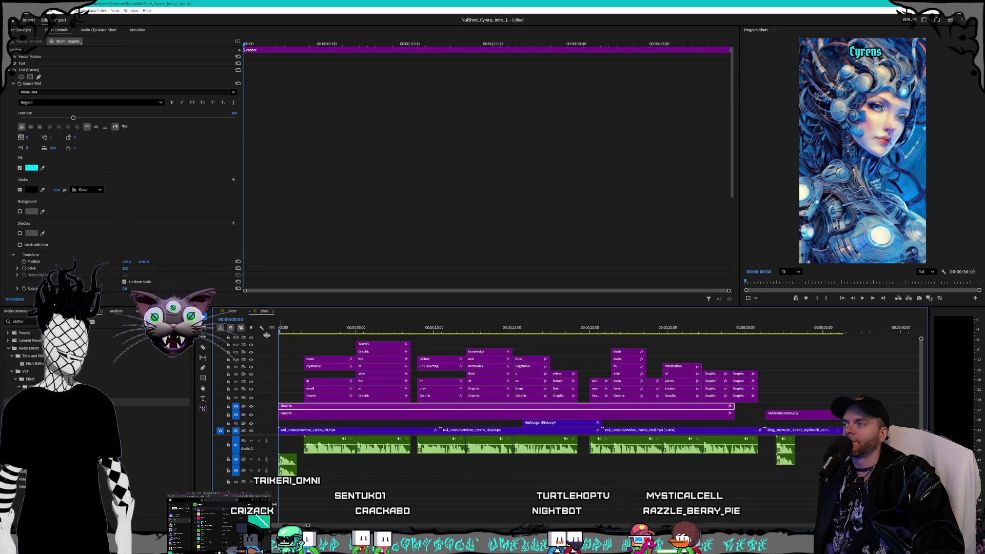
scroll(105, 273, "down", 5)
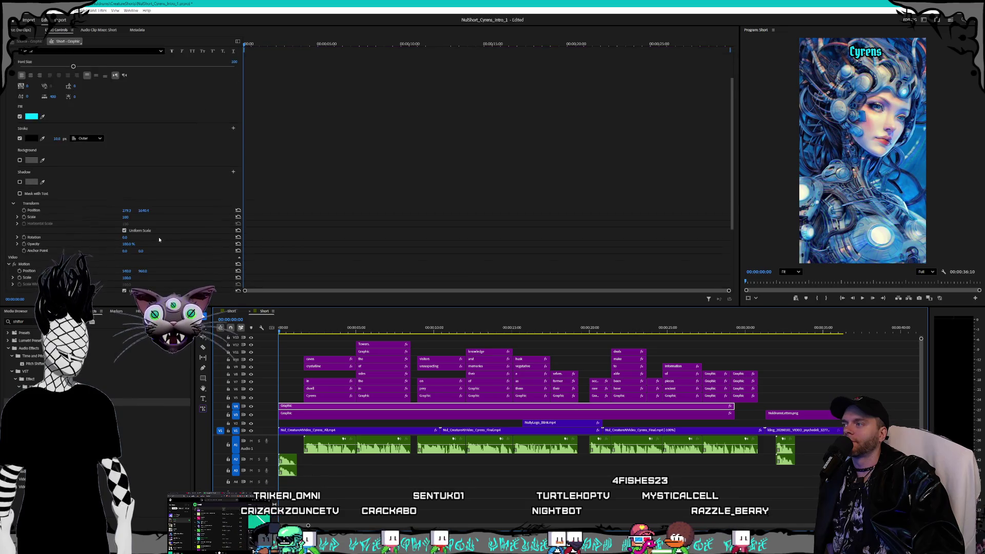
left_click(24, 218)
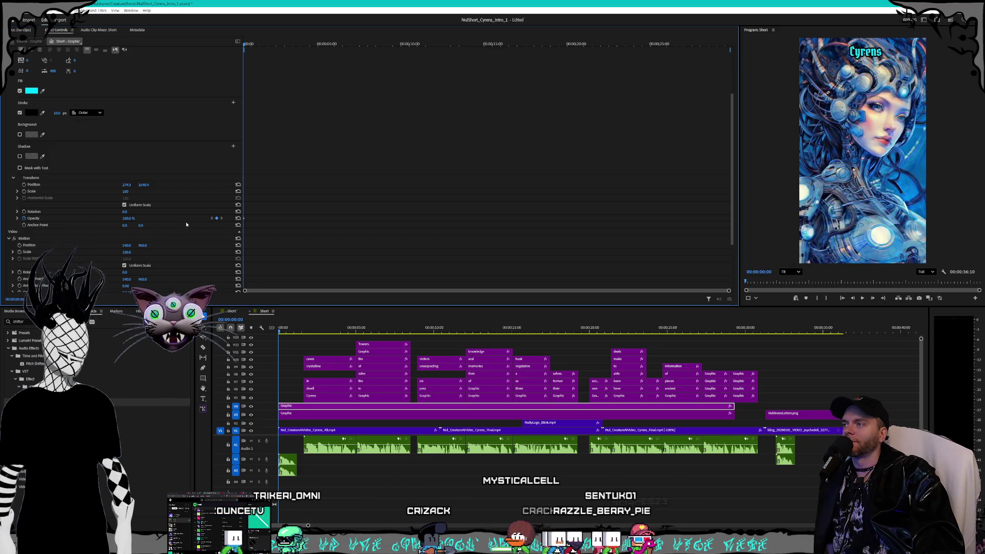
scroll(301, 66, "up", 2)
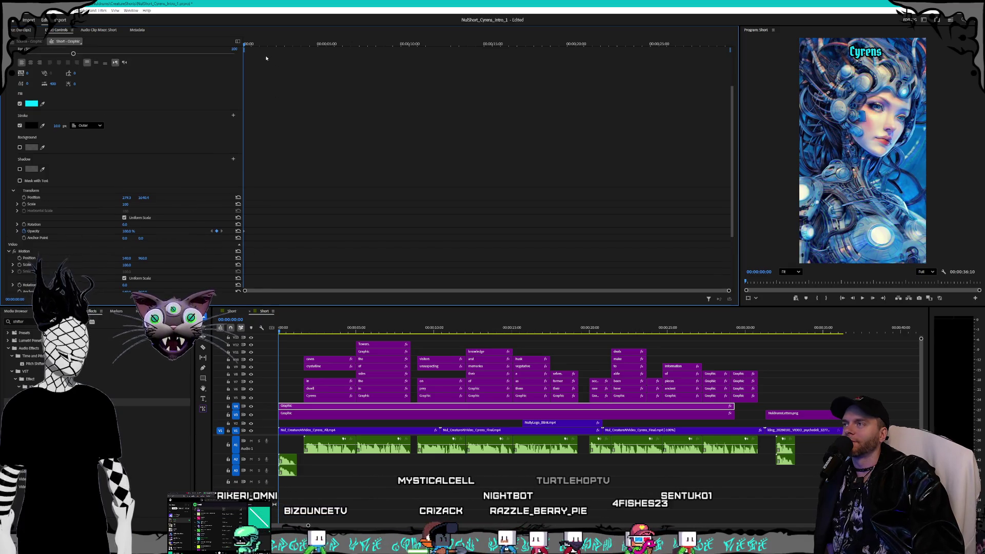
left_click_drag(673, 291, 261, 291)
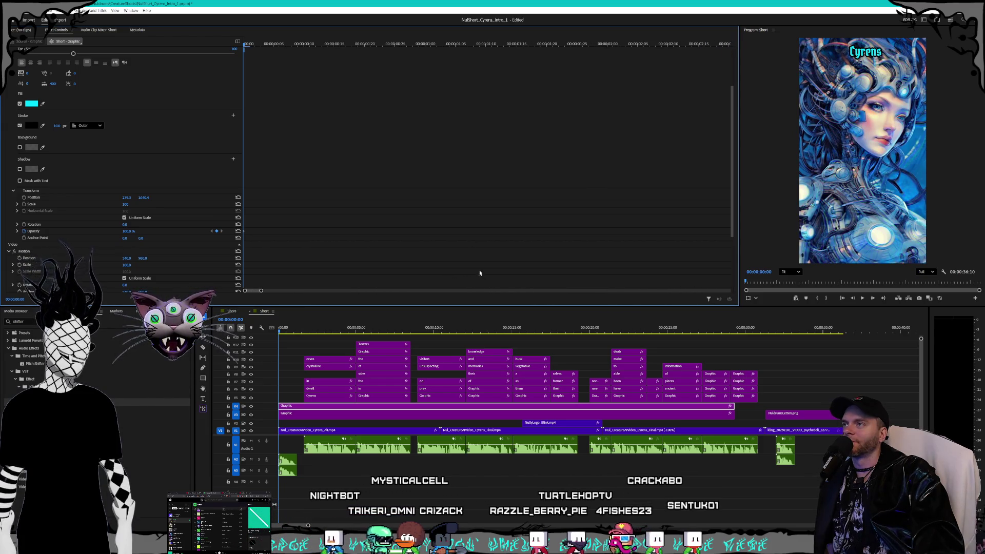
left_click(329, 46)
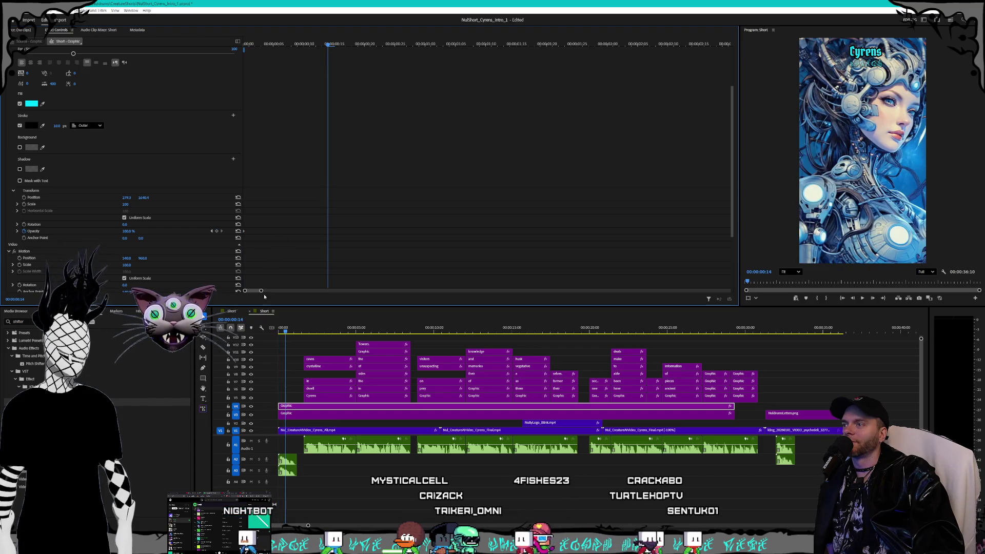
left_click_drag(262, 291, 252, 291)
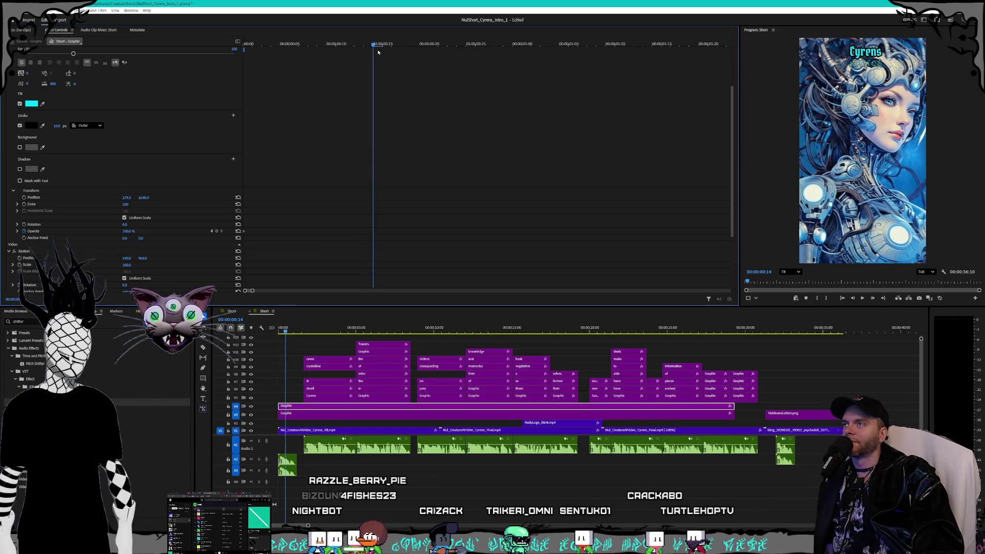
key("Right")
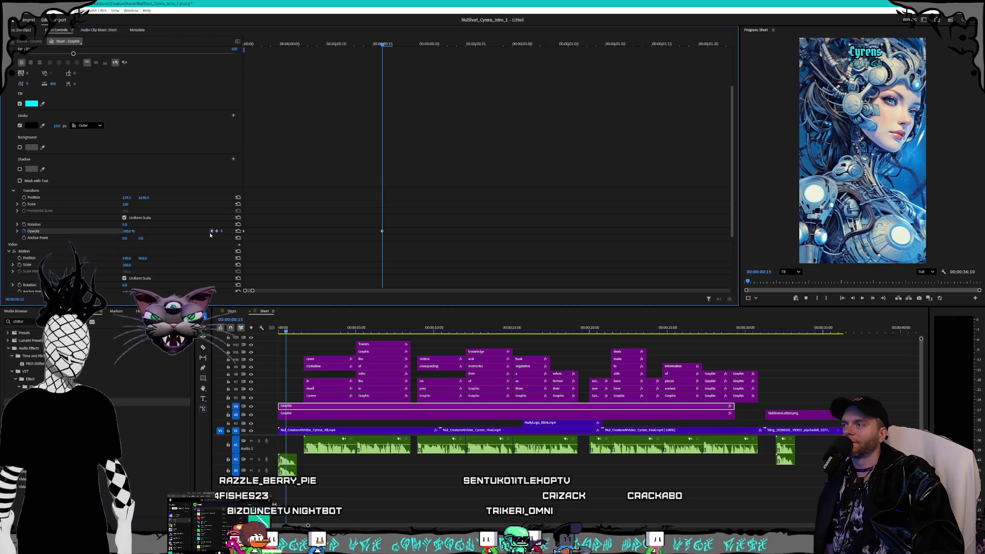
Set the Cyrens title's first opacity keyframe to 0% and preview the fade-in.
left_click(210, 234)
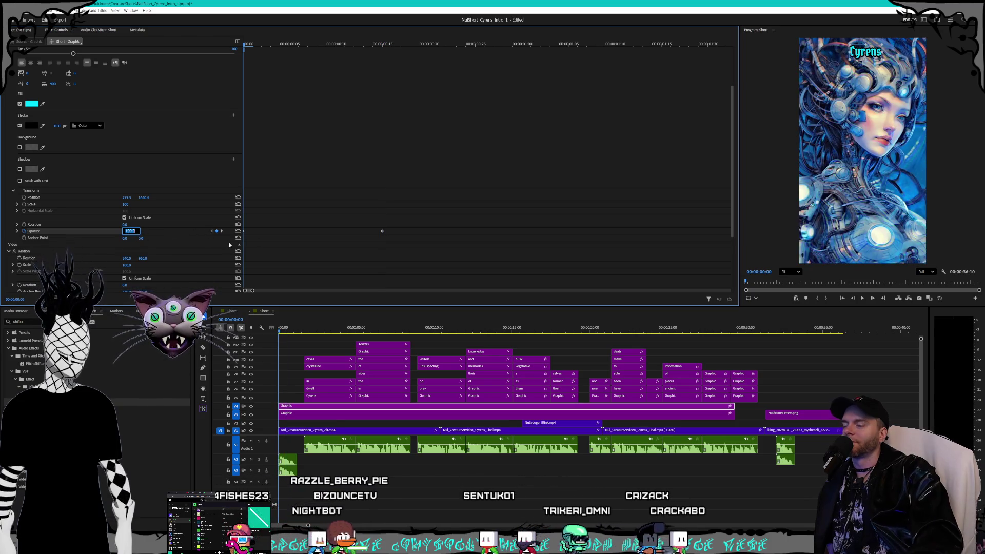
type("0")
key("Return")
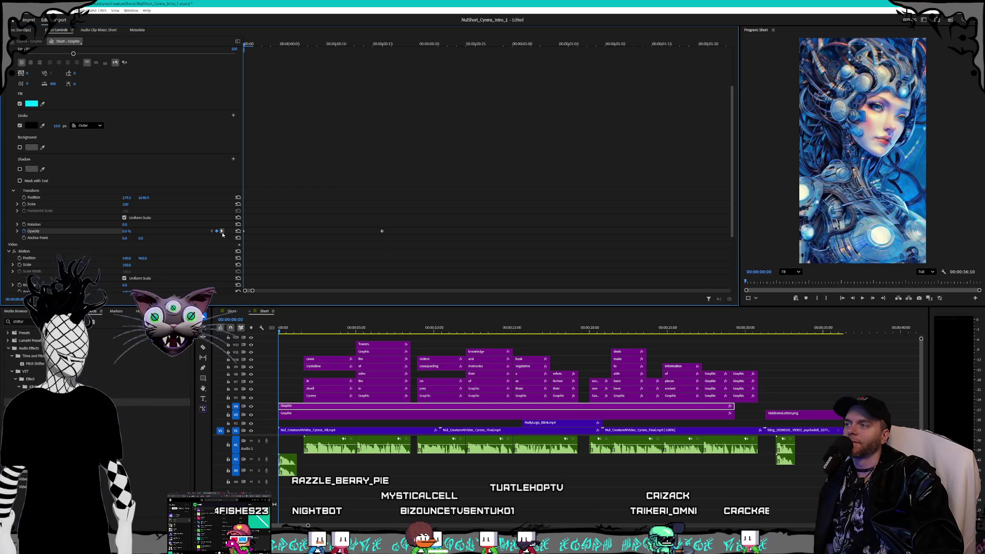
left_click(223, 234)
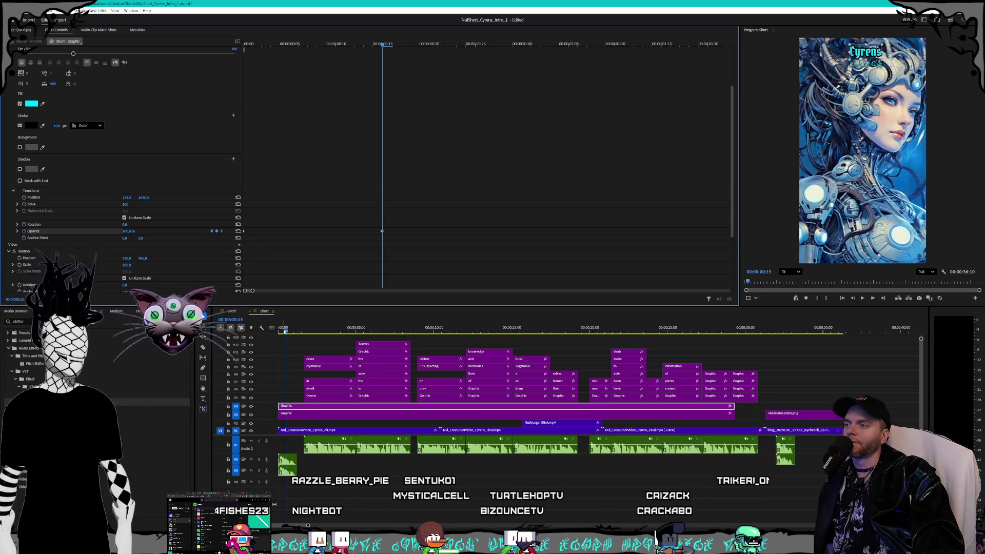
key("space")
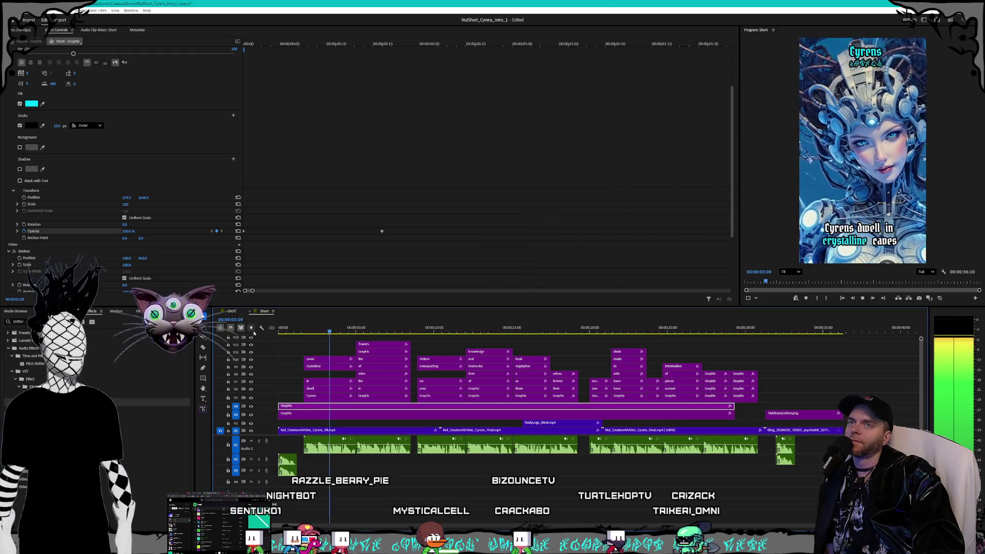
key("space")
Fade Cyrens_Alt.mp4 in from 0% opacity at the first frame to full at frame 10.
left_click(295, 430)
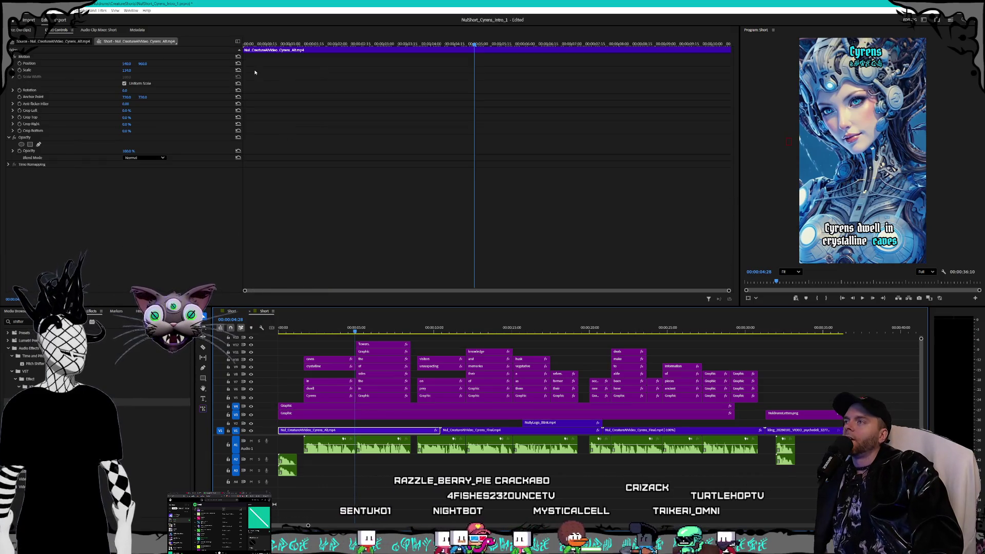
key("Home")
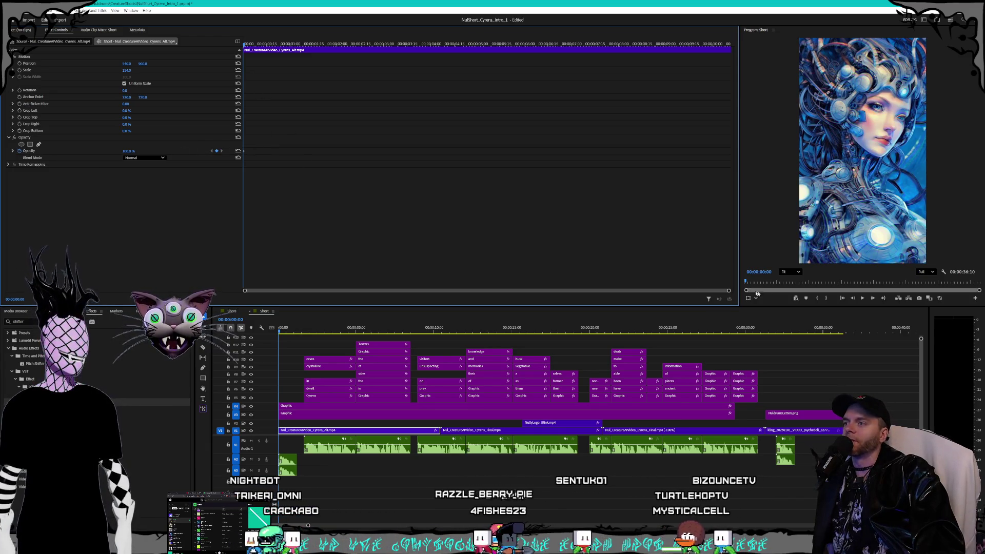
mouse_move(730, 290)
left_mouse_down()
mouse_move(269, 290)
mouse_move(281, 290)
left_mouse_up()
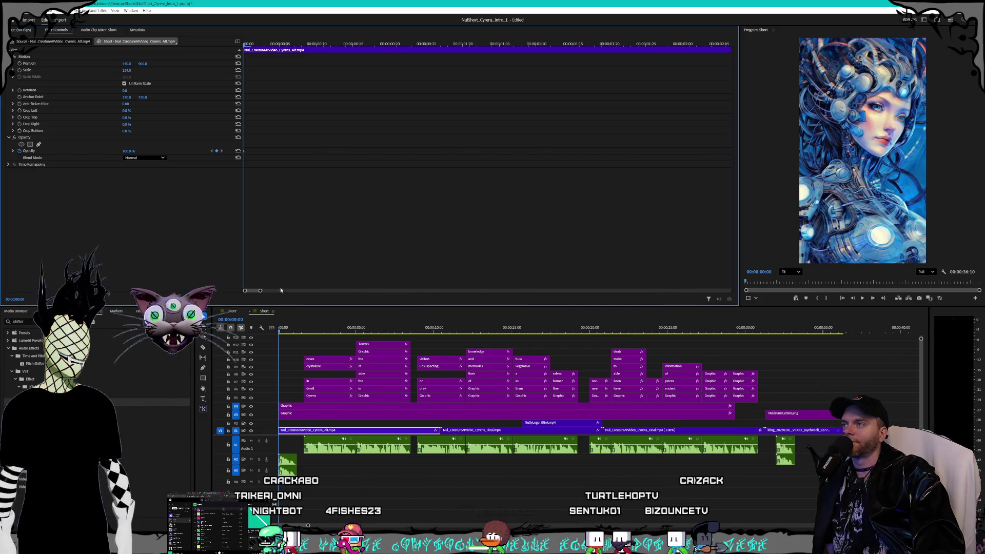
left_click(279, 45)
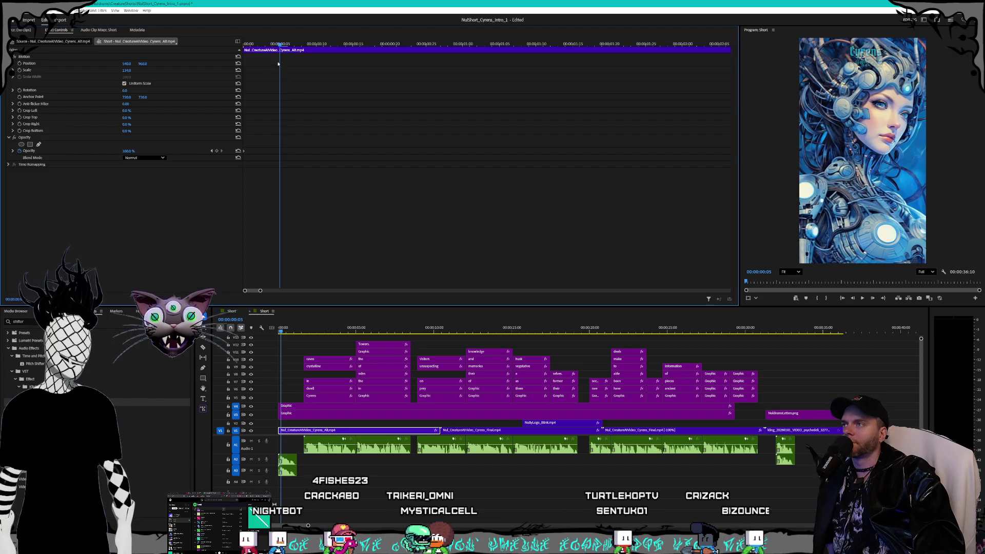
left_click(315, 46)
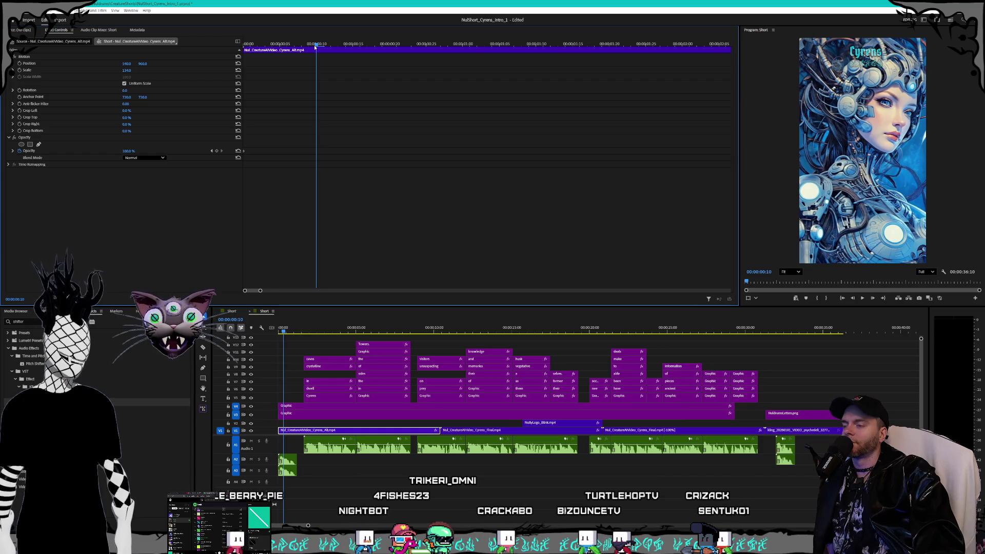
key("Left")
key("Left")
key("Left")
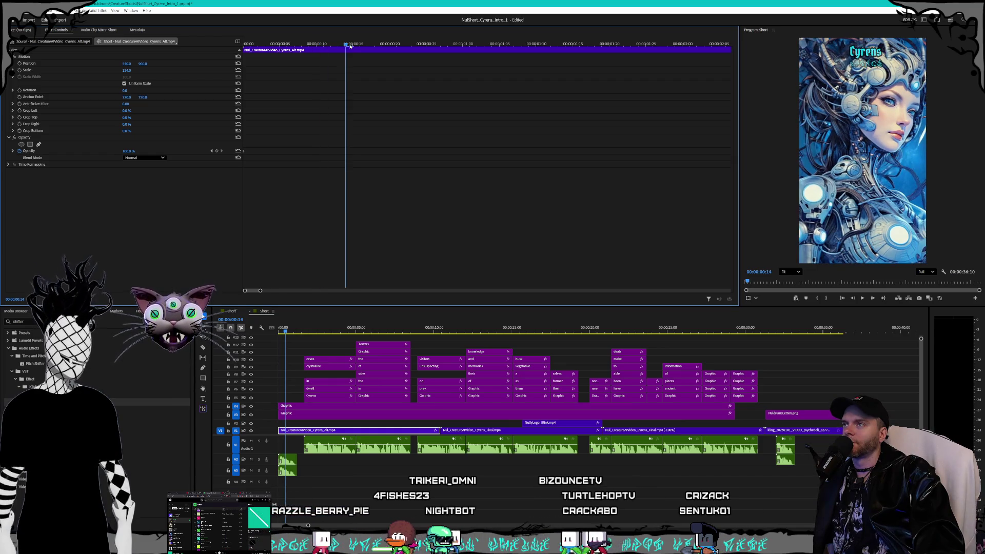
key("Right")
key("Right")
key("Right")
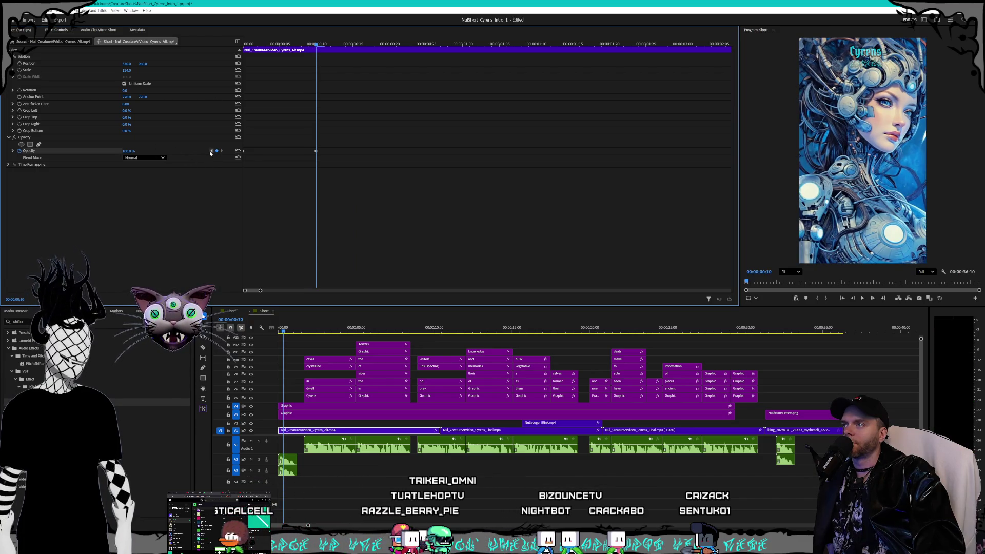
left_click(211, 151)
key("Return")
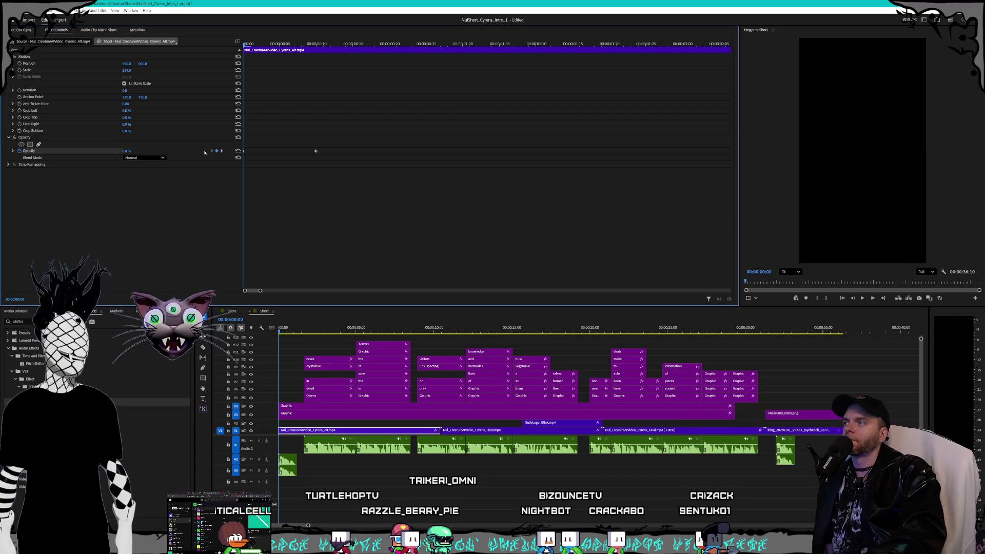
Drag the second opacity keyframe later to lengthen the video fade-in, and preview it.
left_click(862, 299)
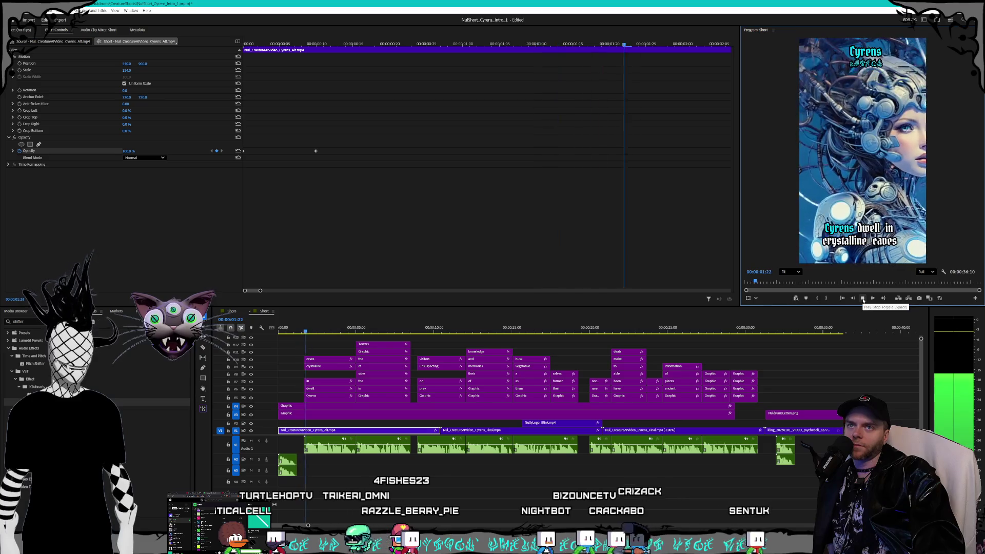
left_click(256, 44)
left_click_drag(256, 44, 201, 48)
left_click(862, 299)
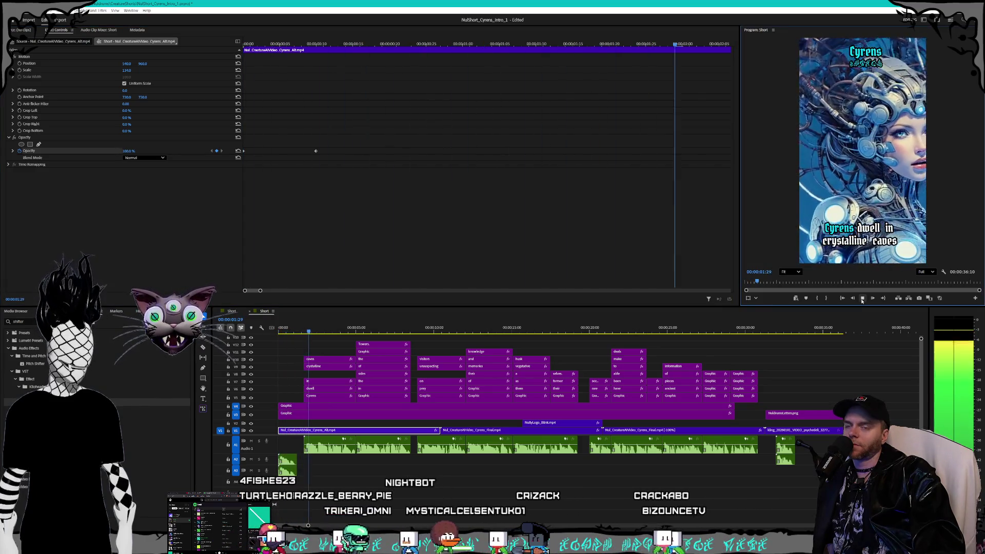
key("space")
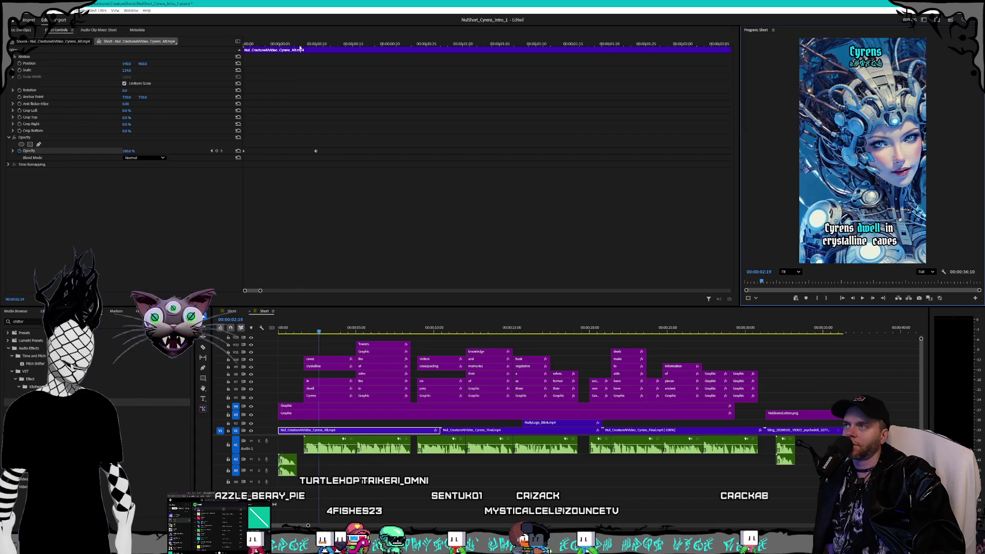
left_click(301, 45)
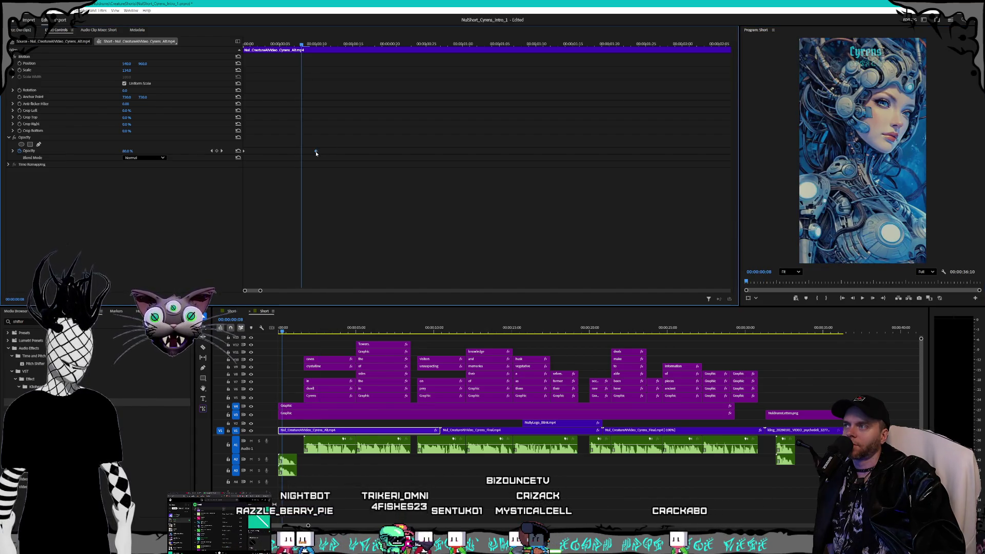
left_click_drag(316, 154, 346, 157)
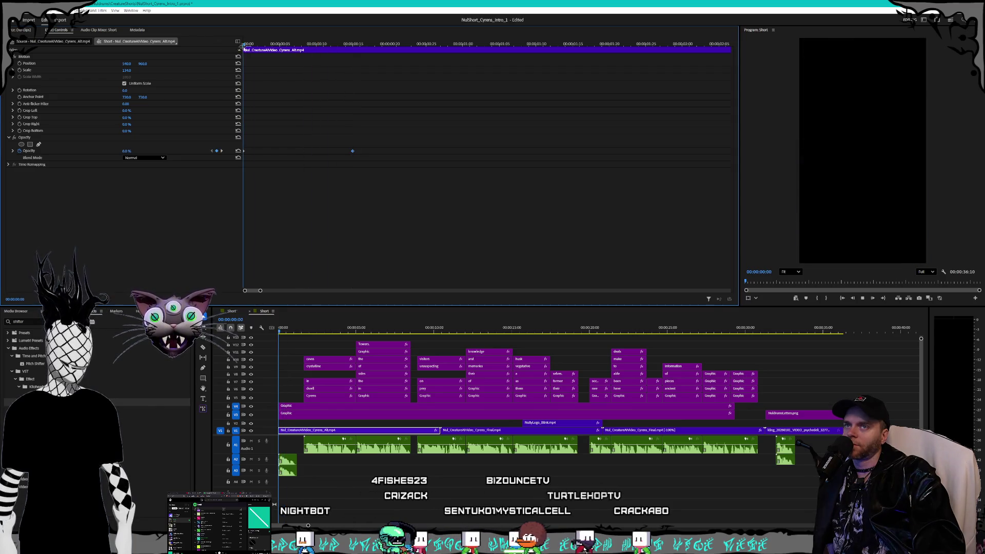
key("space")
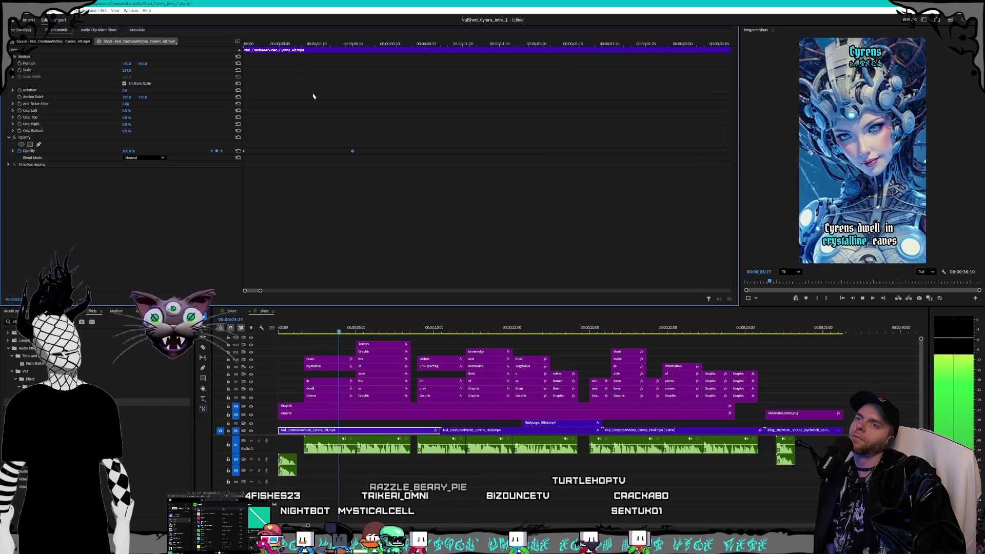
left_click(802, 329)
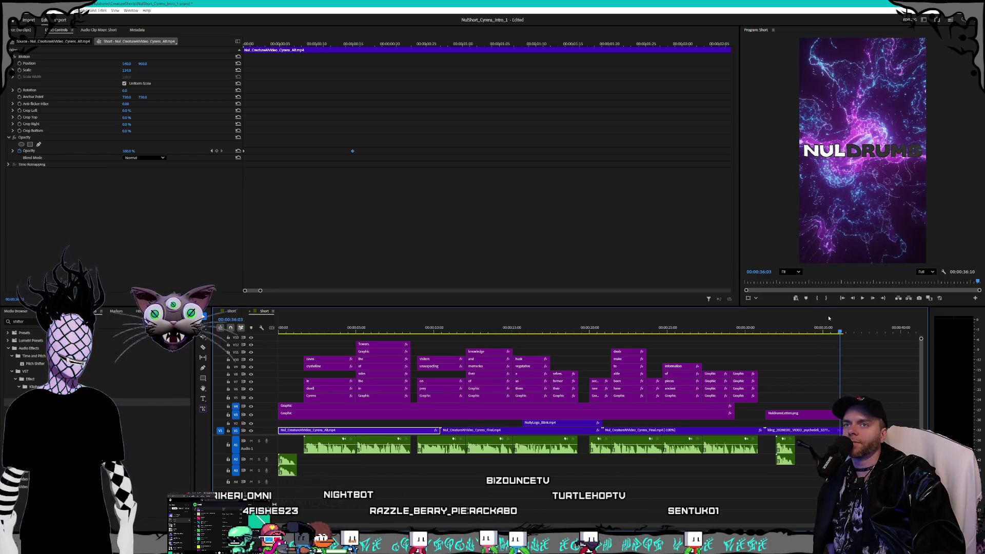
mouse_move(834, 332)
left_mouse_down()
mouse_move(788, 332)
mouse_move(839, 319)
mouse_move(806, 316)
mouse_move(814, 321)
left_mouse_up()
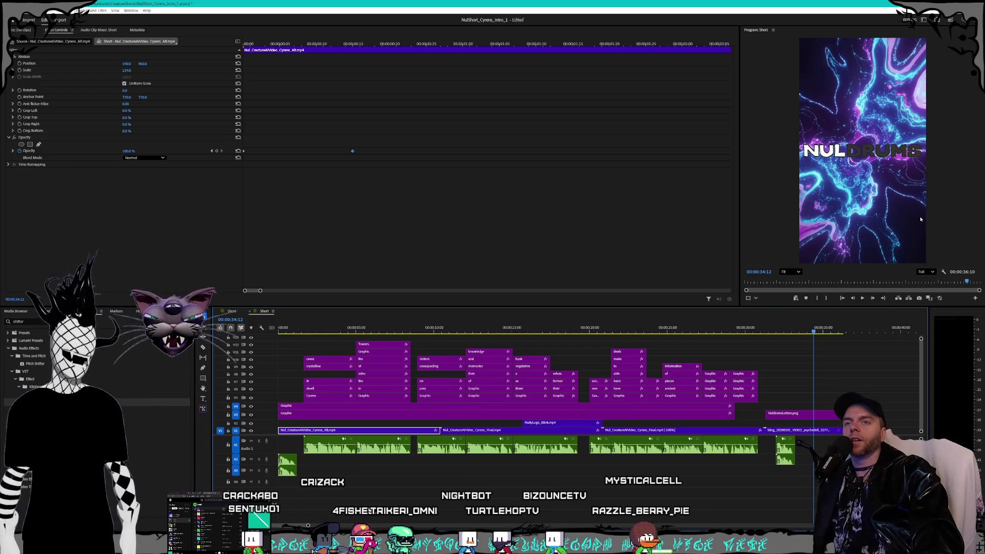
left_click(801, 332)
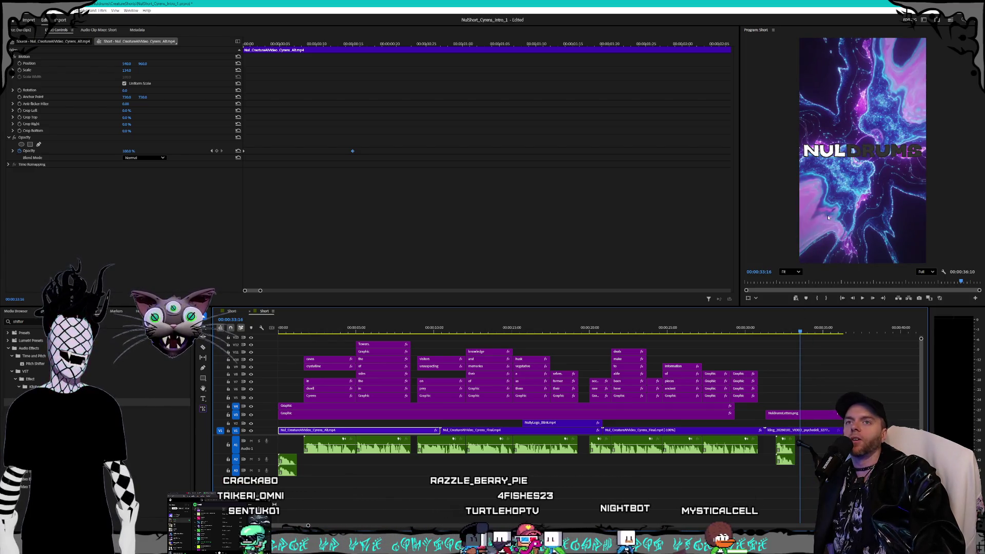
left_click(795, 331)
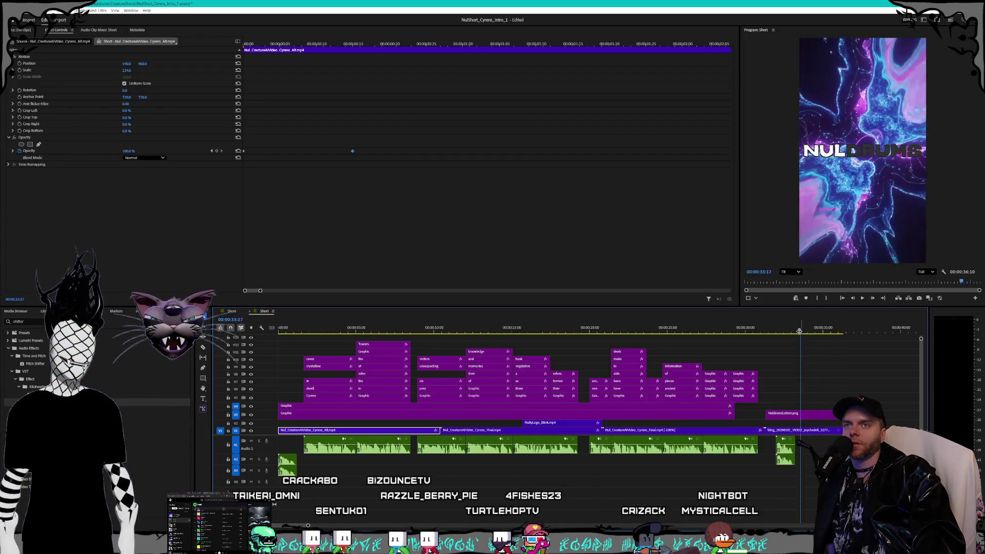
left_click(747, 329)
key("space")
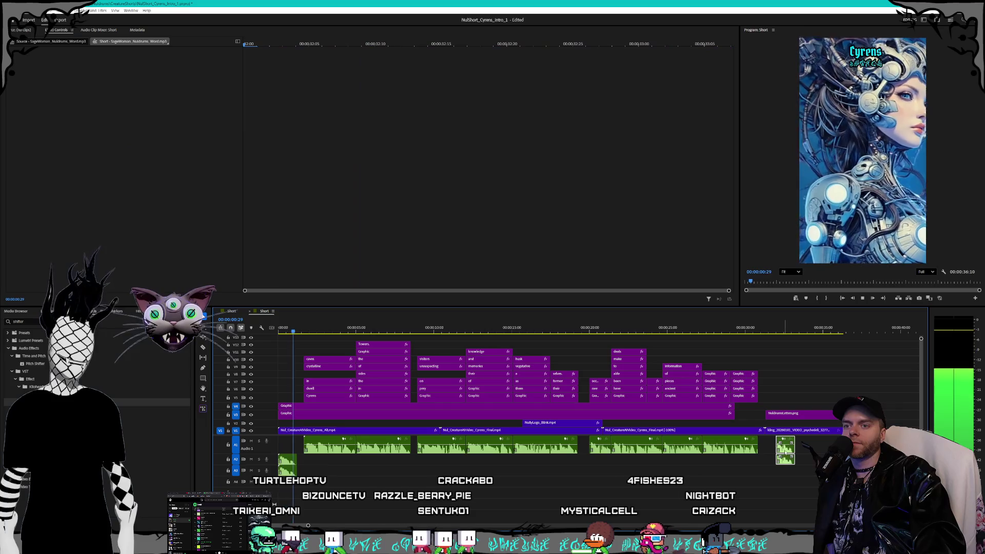
left_click(733, 329)
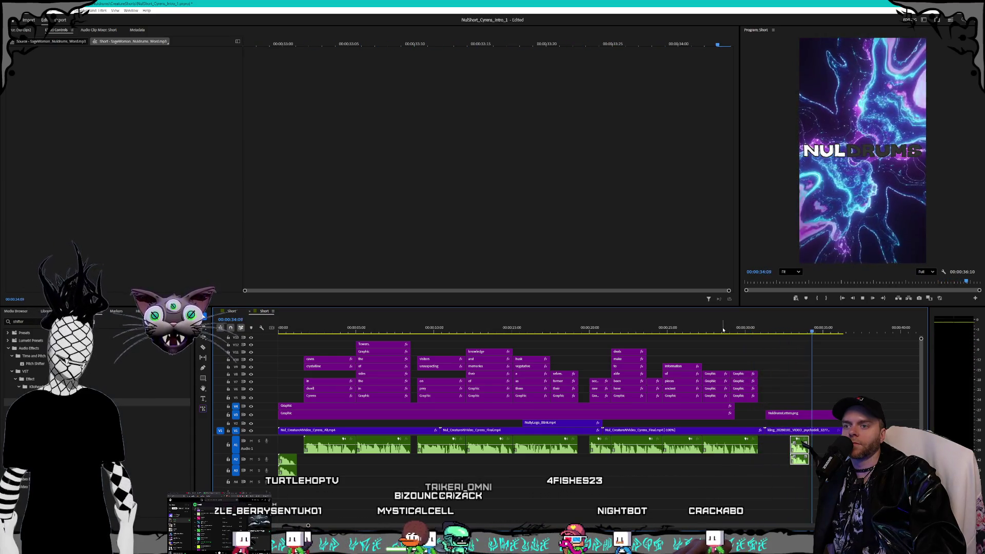
key("space")
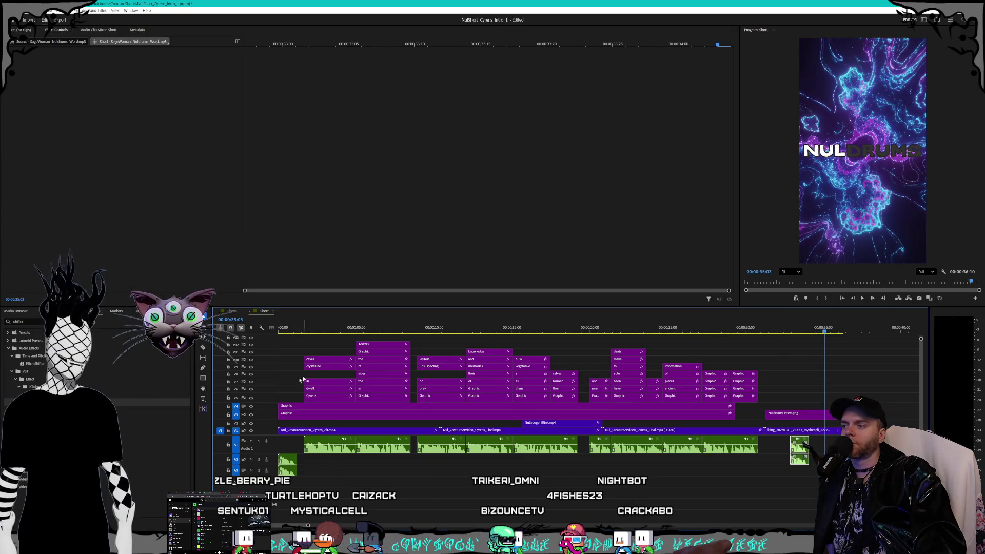
left_click(297, 345)
Return to the sequence start and save the project via File > Save.
scroll(303, 348, "up", 3, "alt")
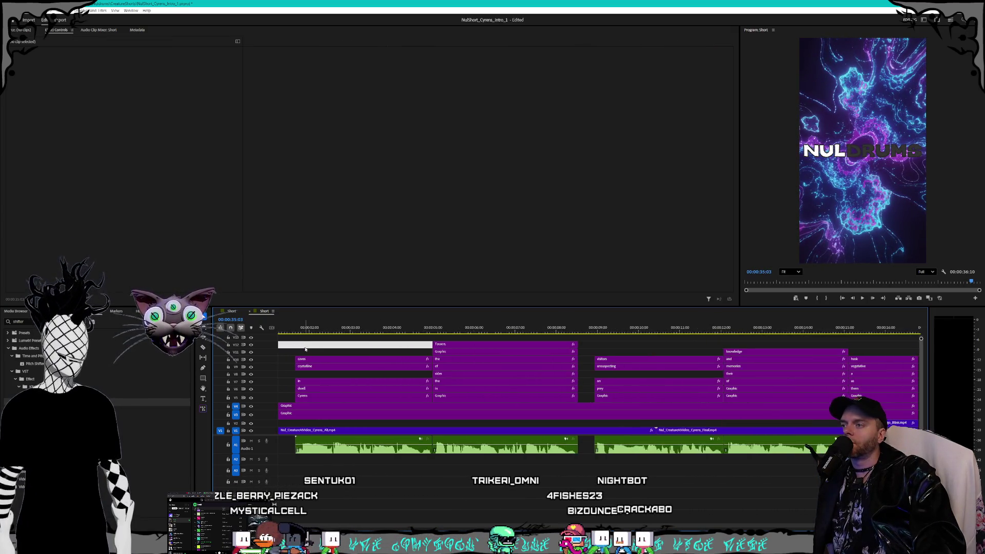
scroll(513, 370, "down", 5, "alt")
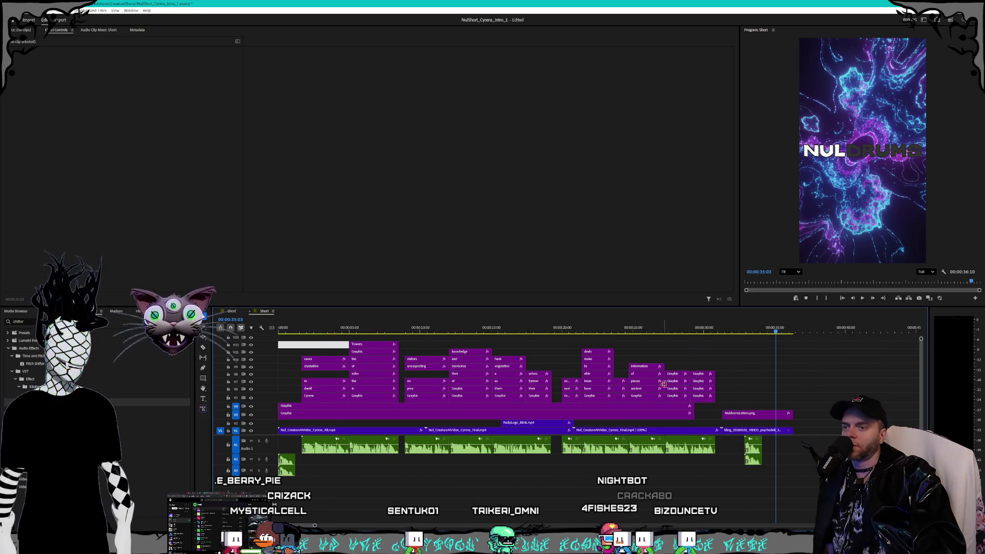
key("Home")
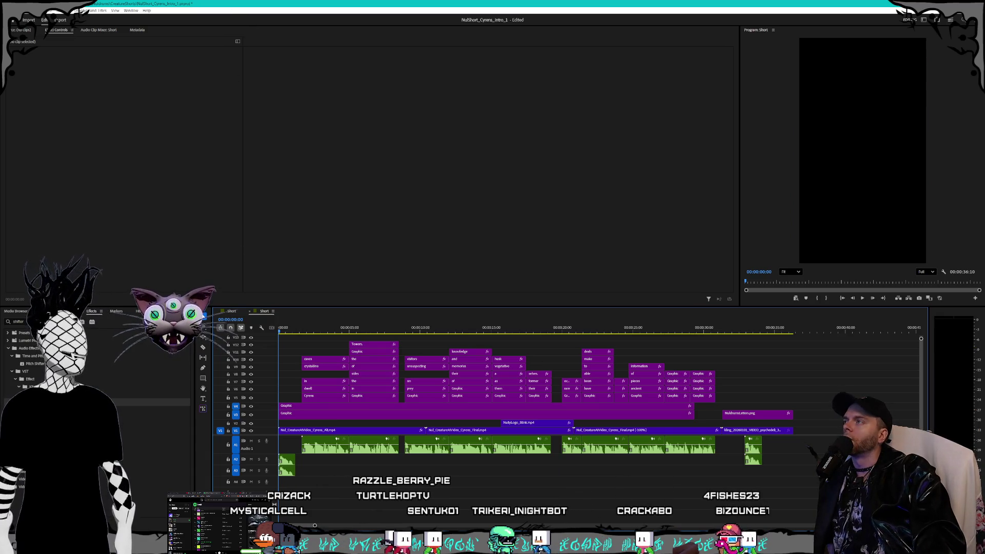
left_click(8, 10)
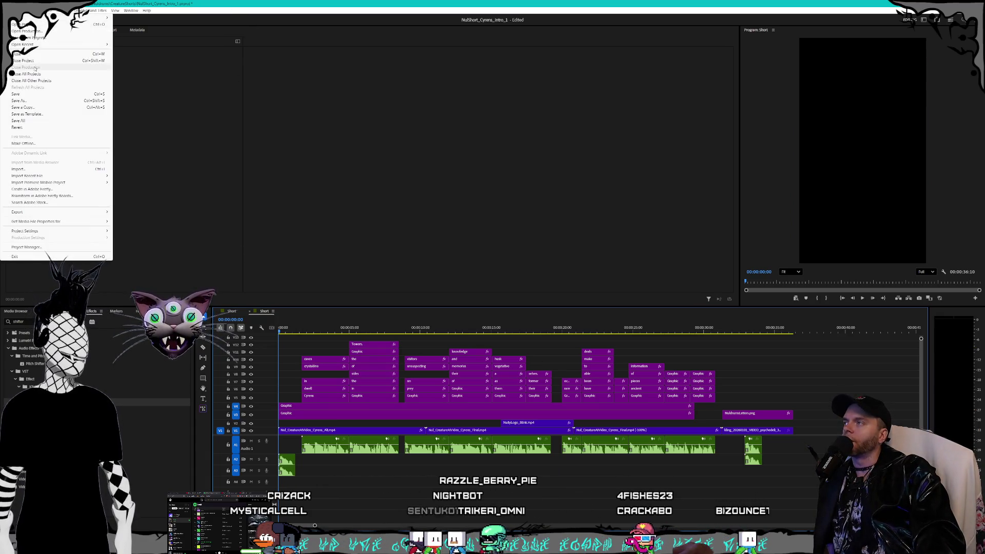
left_click(31, 94)
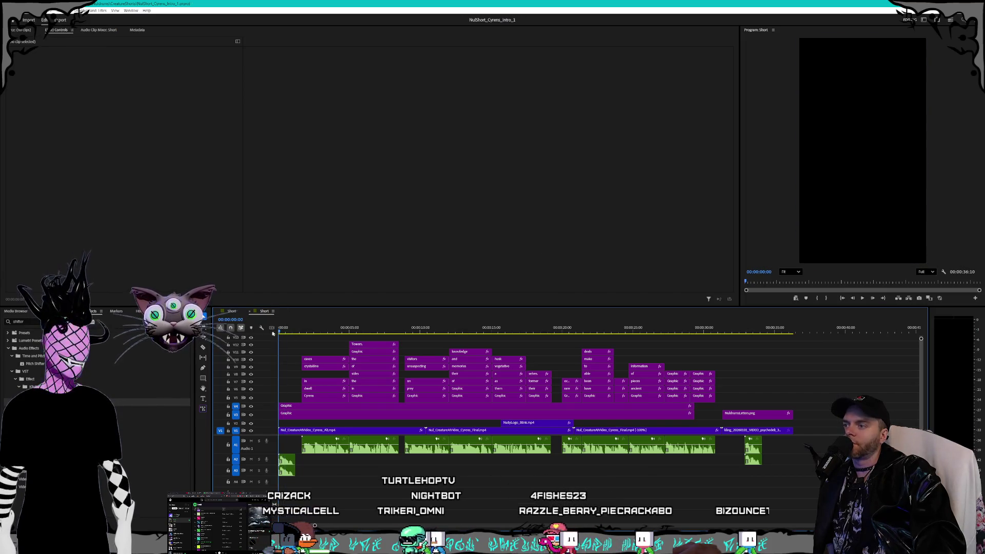
Play the opening of the short several times from the beginning to review it.
key("space")
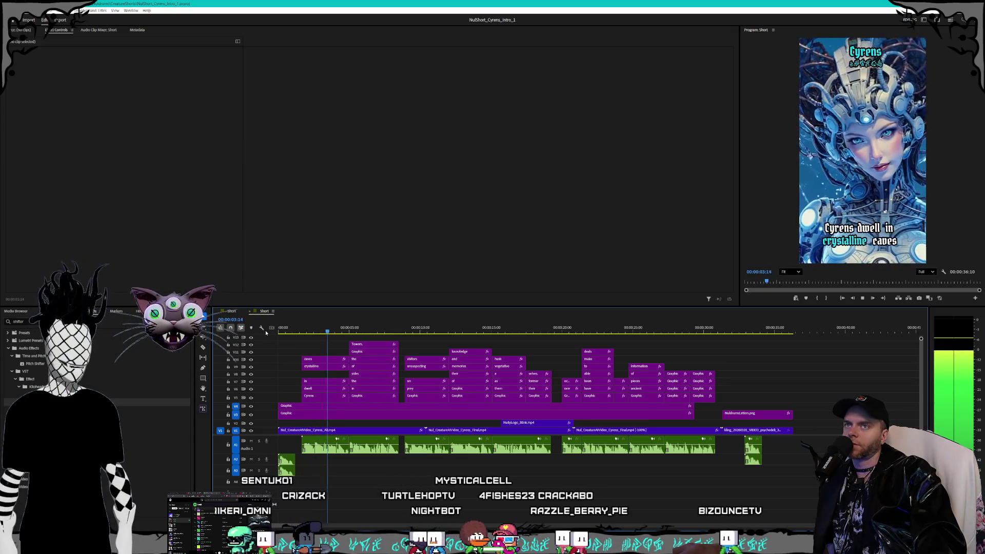
key("Home")
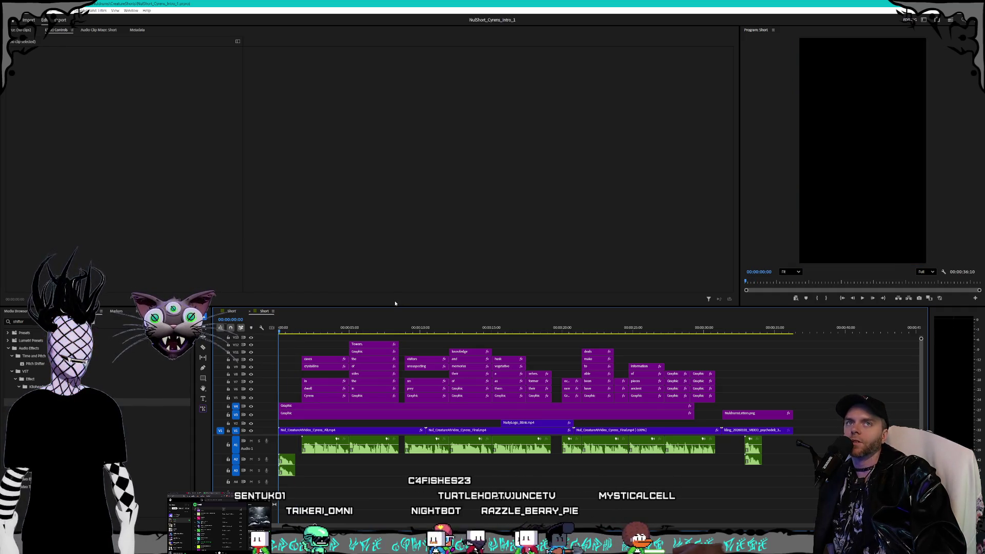
key("space")
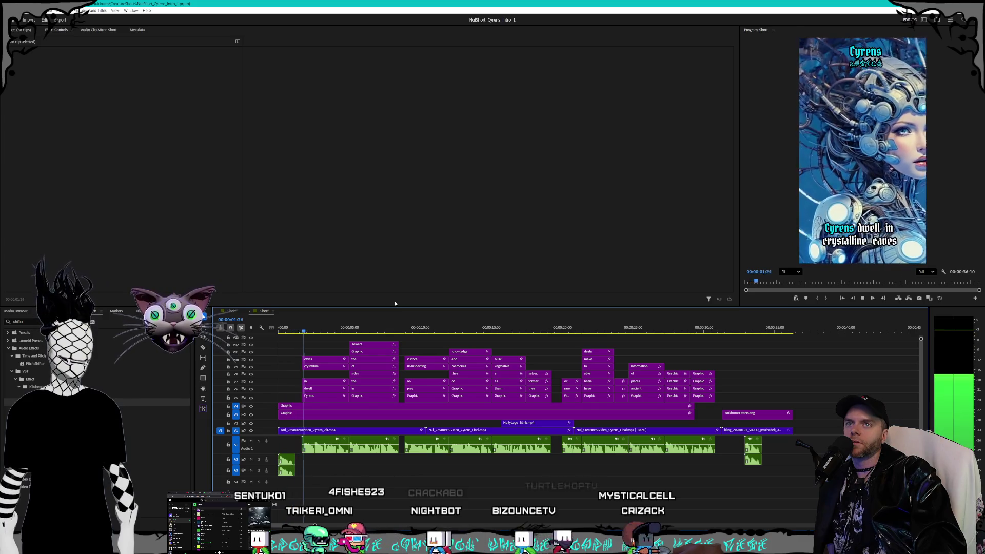
key("space")
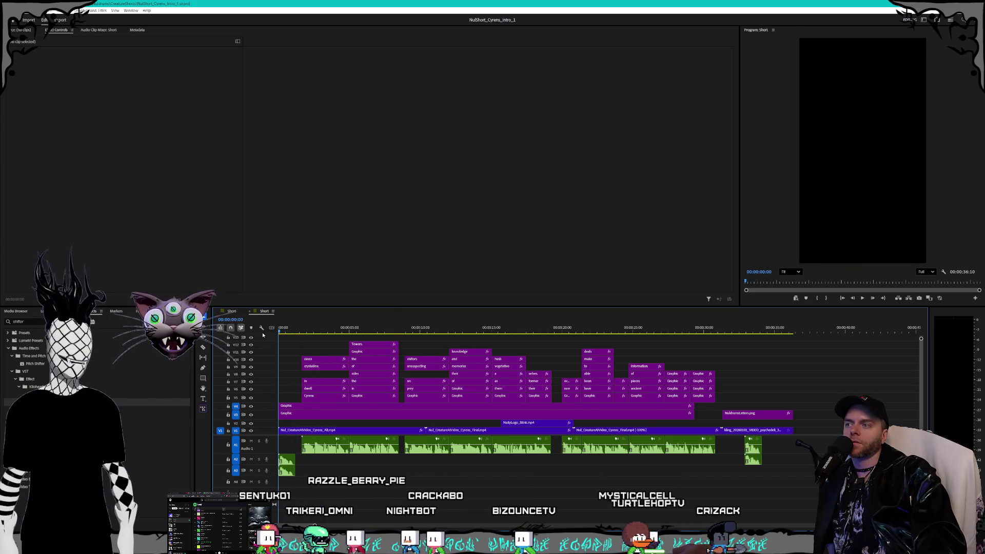
key("space")
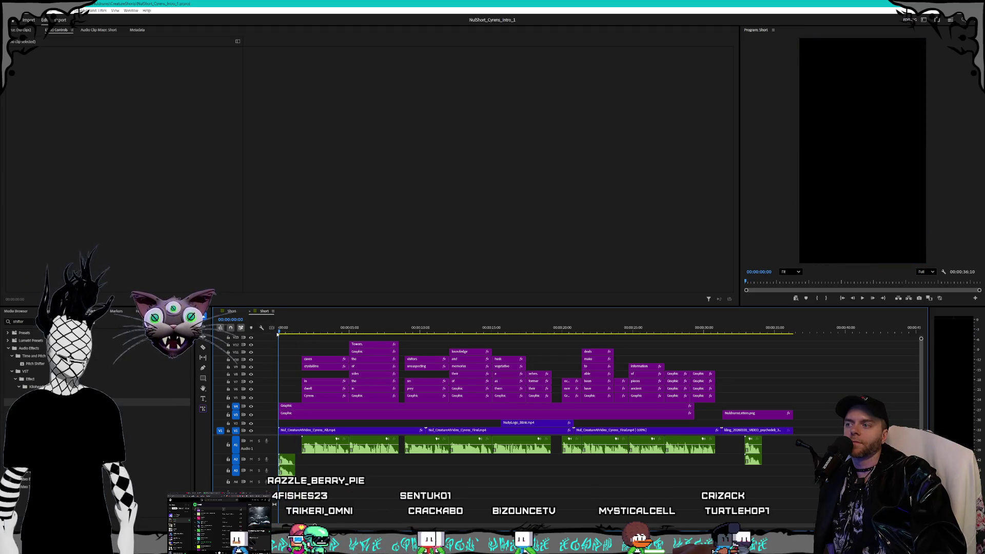
key("space")
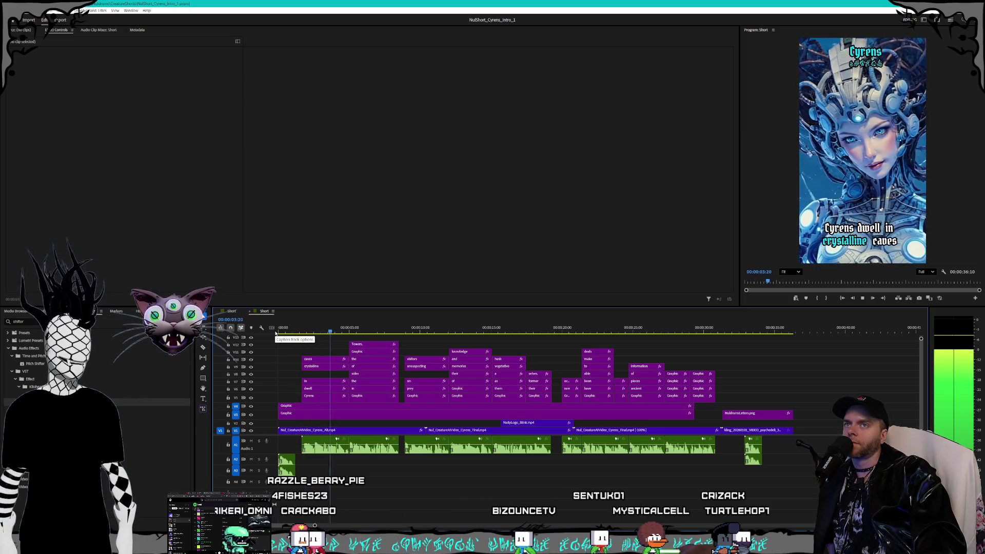
key("space")
key("Home")
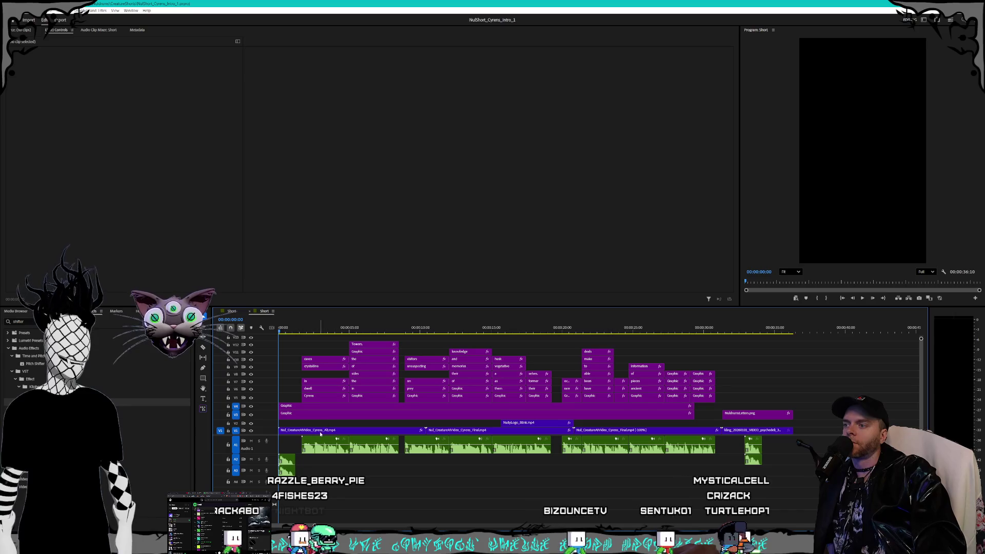
Delete the opening clip's Opacity keyframe so it stays at 100%, then play to check.
left_click(320, 432)
left_click(265, 151)
key("Delete")
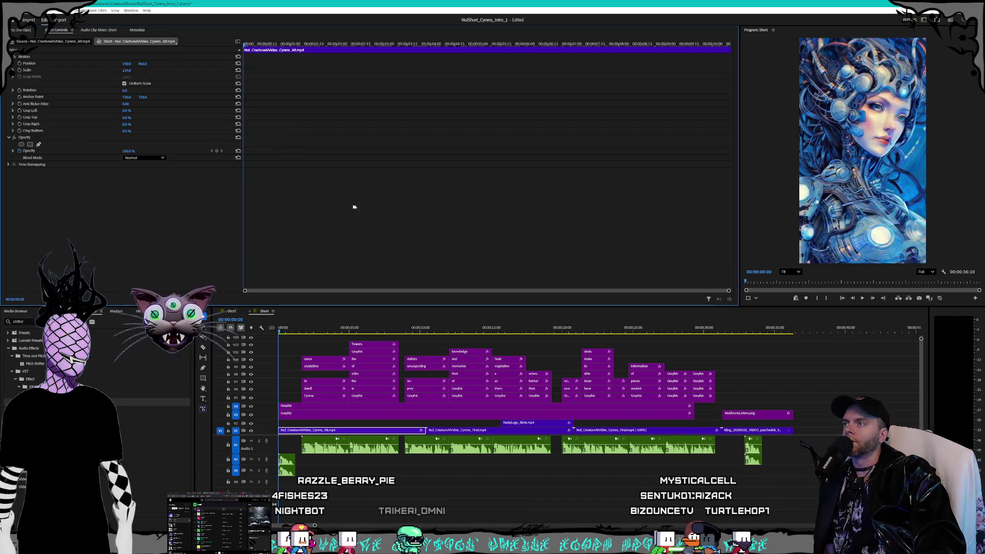
key("space")
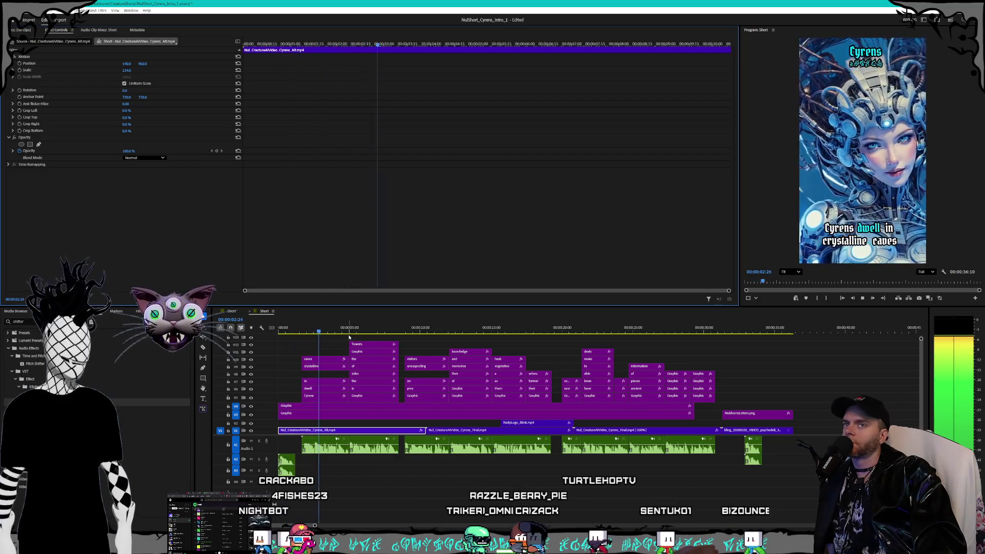
key("space")
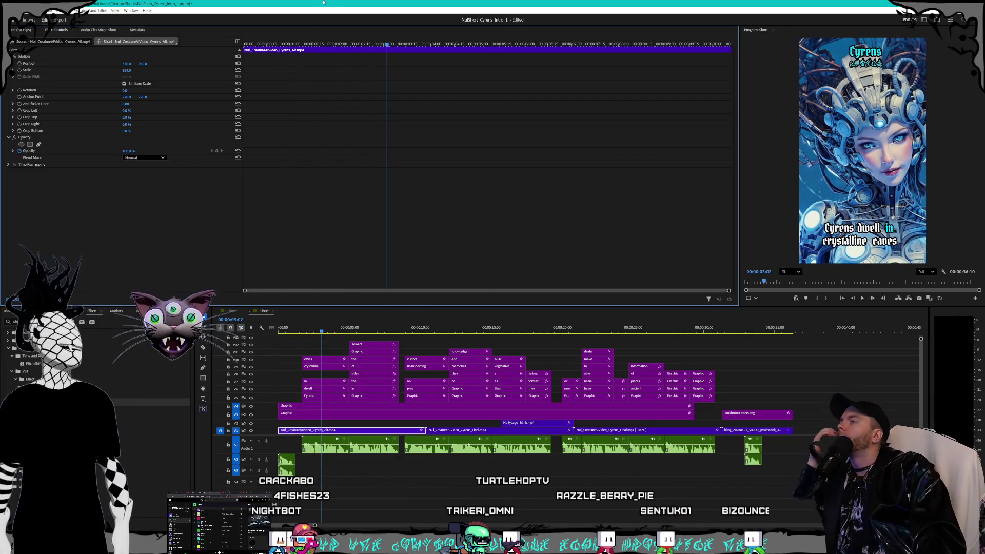